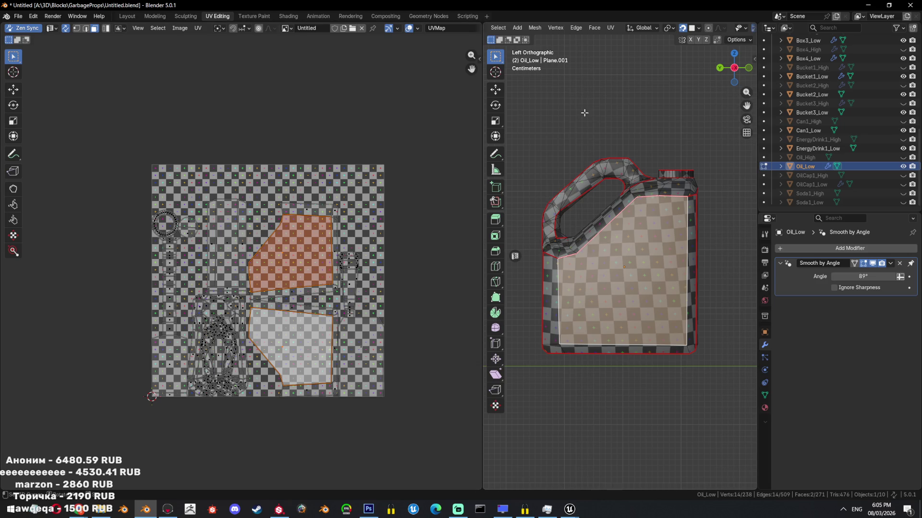
# Project the Oil_Low side faces from view and unwrap the seam-linked faces.
pyautogui.click(567, 203)
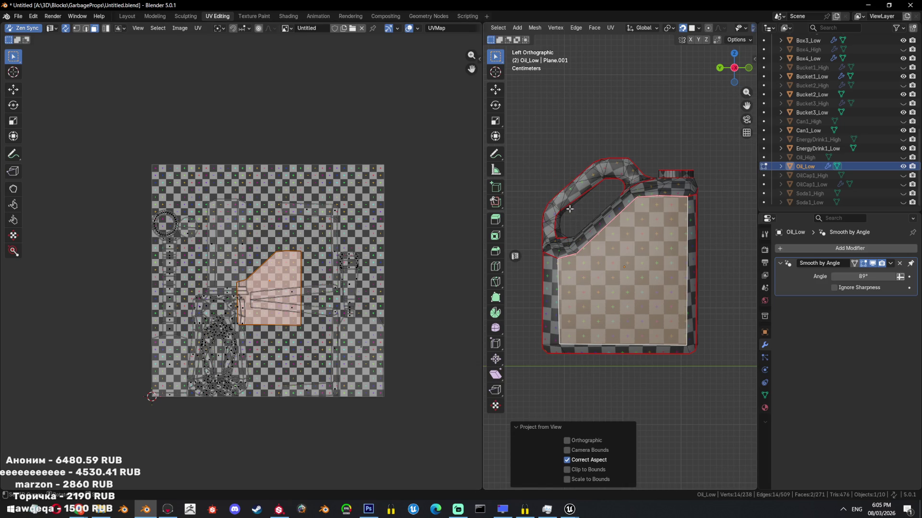
pyautogui.moveTo(566, 203); pyautogui.dragTo(549, 237, button='middle')
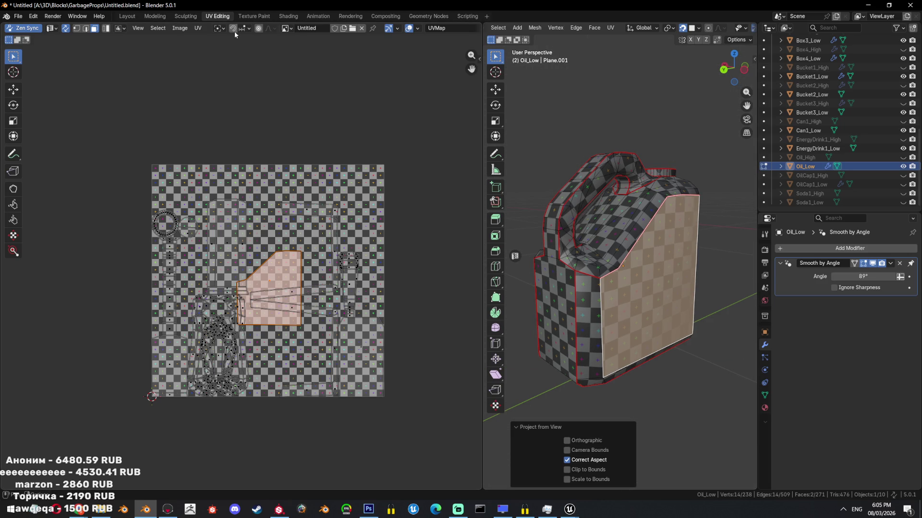
pyautogui.click(198, 29)
pyautogui.click(234, 146)
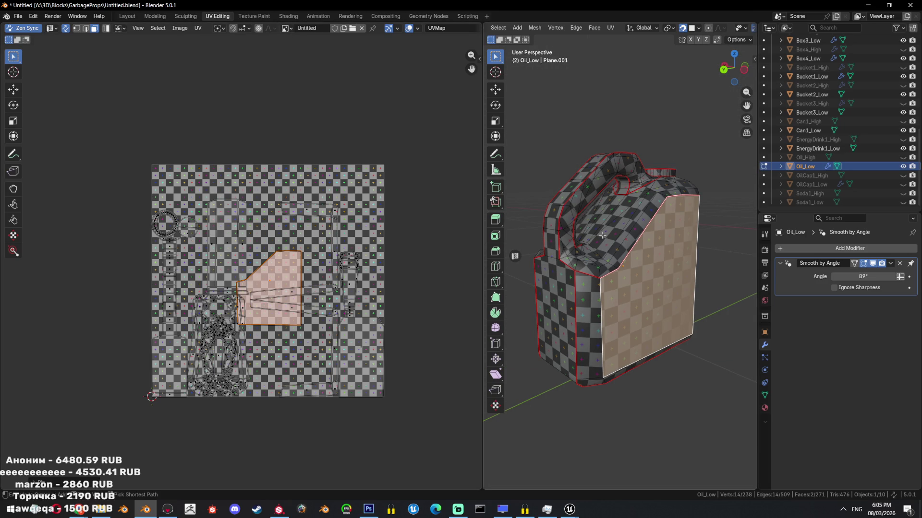
pyautogui.hotkey('ctrl', 'l')
pyautogui.press('u')
pyautogui.click(574, 142)
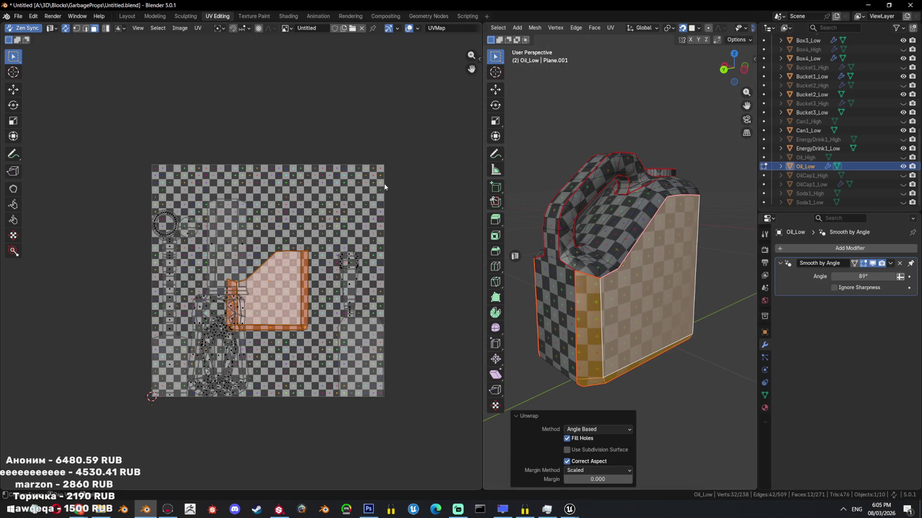
# Select the whole canister mesh and repack its UV islands into the atlas.
pyautogui.press('a')
pyautogui.click(199, 28)
pyautogui.click(216, 153)
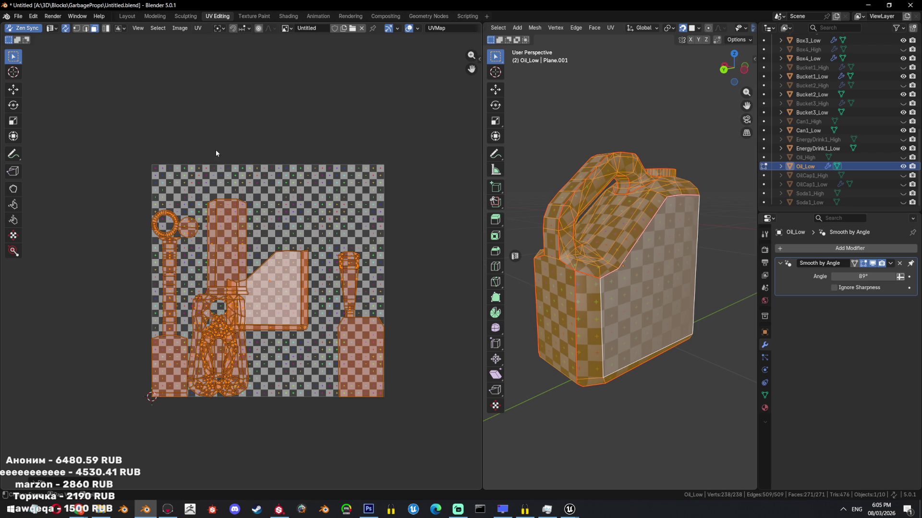
pyautogui.hotkey('ctrl', 'p')
pyautogui.press('Return')
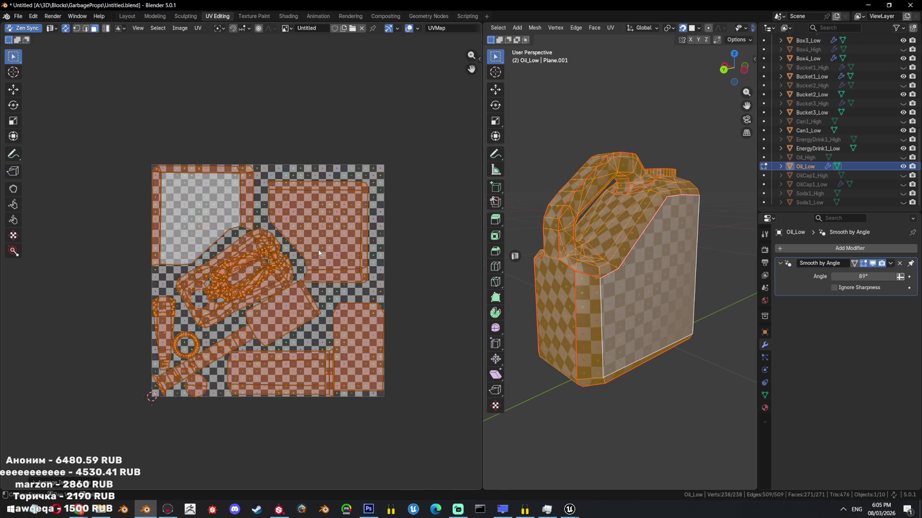
pyautogui.hotkey('ctrl', 'z')
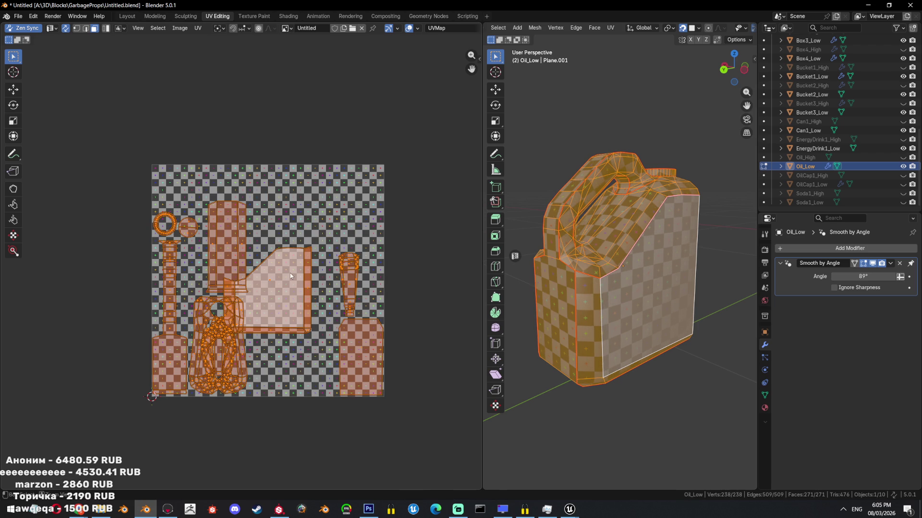
pyautogui.hotkey('ctrl', 'p')
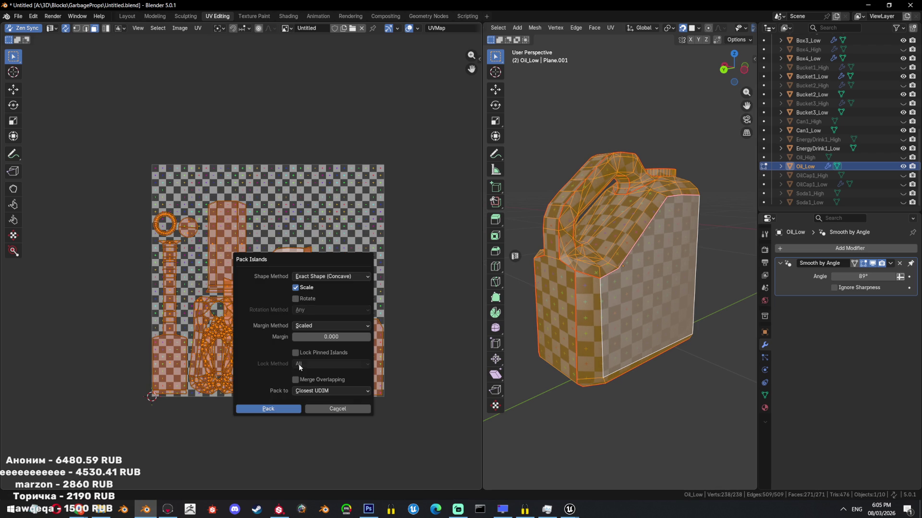
pyautogui.click(277, 407)
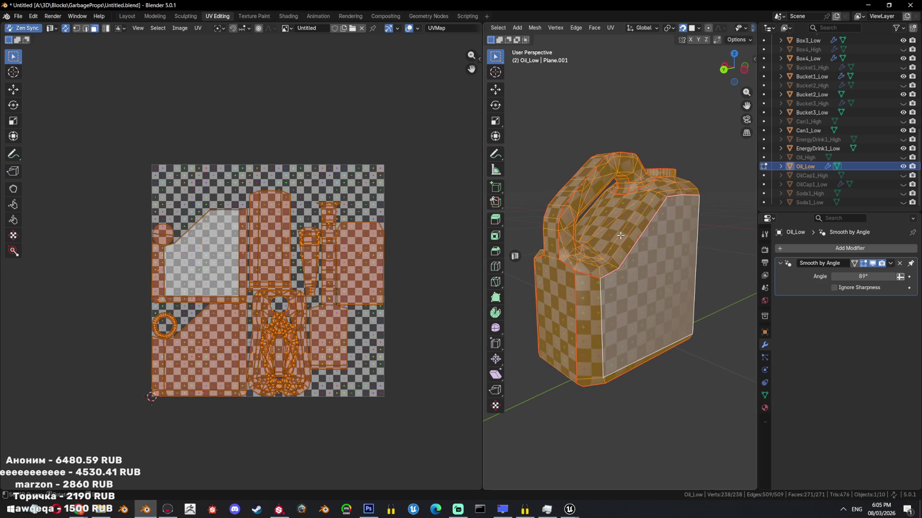
# Save the blend file, then unhide and isolate OilCap1_Low for mesh editing.
pyautogui.press('Tab')
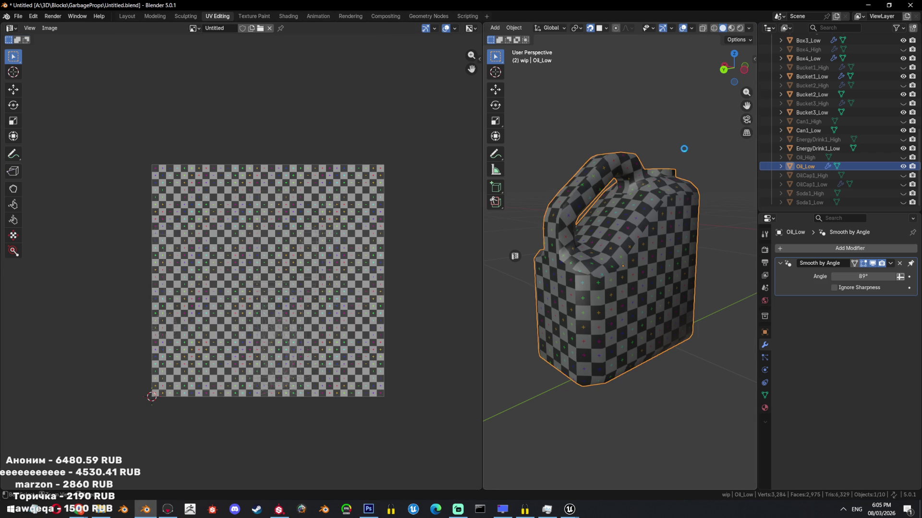
pyautogui.hotkey('ctrl', 's')
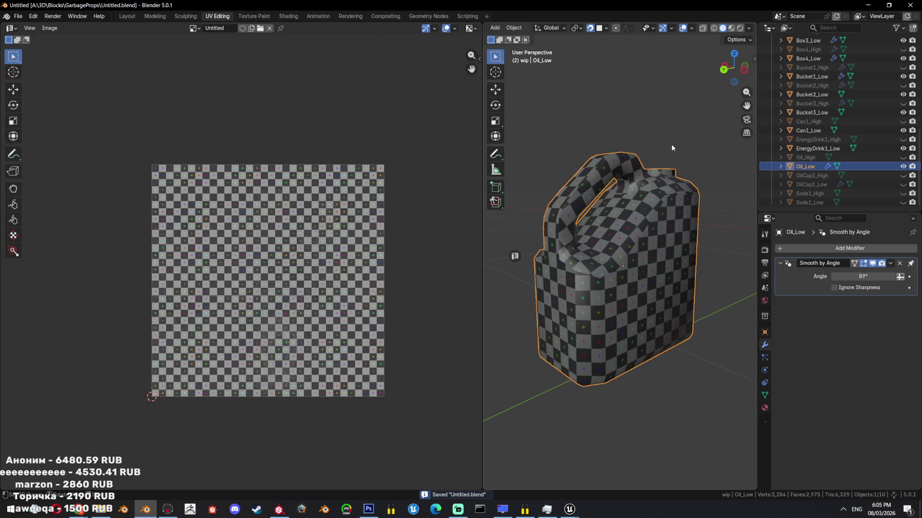
pyautogui.click(902, 185)
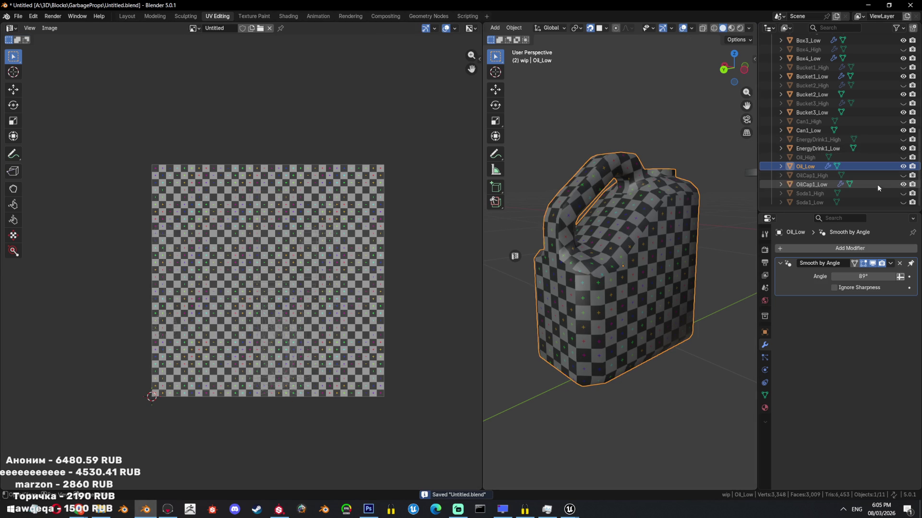
pyautogui.press('KP_Divide')
pyautogui.press('Tab')
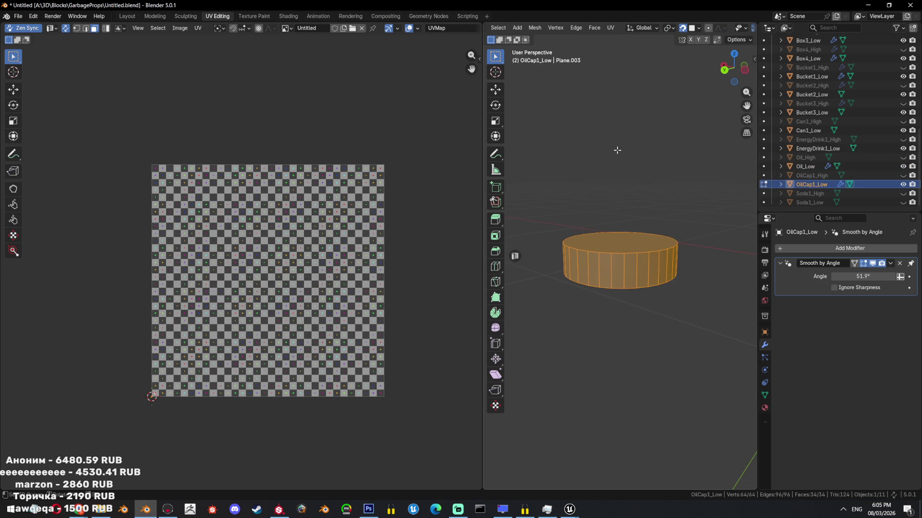
# Mark the edges of the oil cap's top and bottom faces as sharp.
pyautogui.hotkey('alt', 'n')
pyautogui.click(637, 239)
pyautogui.hotkey('ctrl', 'e')
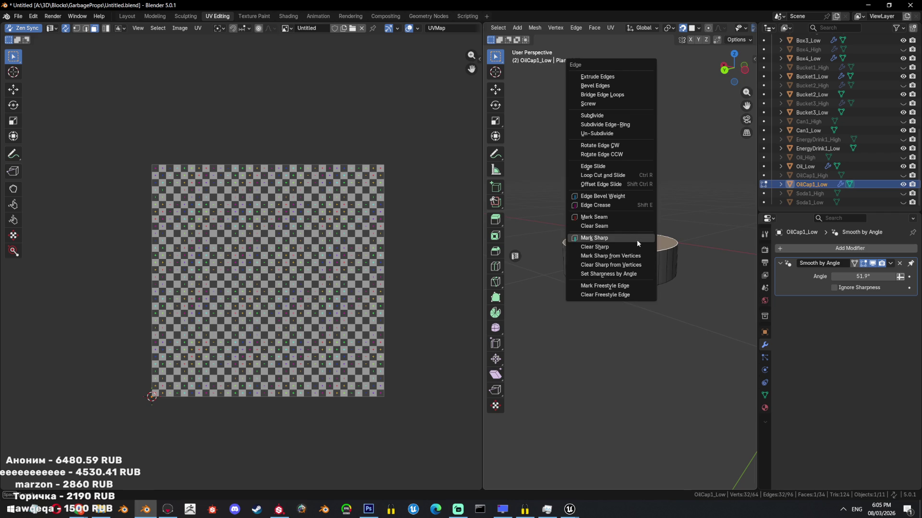
pyautogui.click(619, 218)
pyautogui.moveTo(618, 218)
pyautogui.mouseDown(button='middle')
pyautogui.moveTo(631, 276)
pyautogui.moveTo(634, 264)
pyautogui.moveTo(593, 190)
pyautogui.mouseUp(button='middle')
pyautogui.hotkey('ctrl', 'e')
pyautogui.click(633, 264)
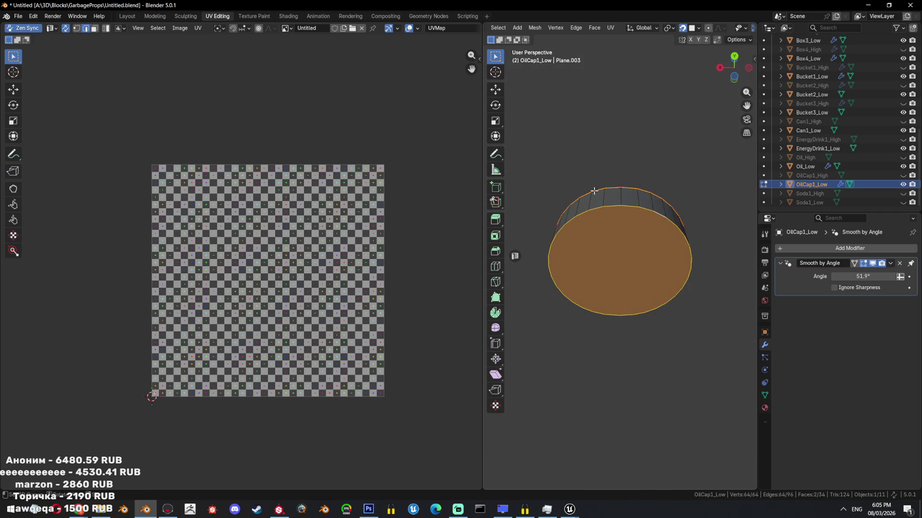
pyautogui.hotkey('ctrl', 'e')
pyautogui.hotkey('ctrl', 'e')
# Subdivide the cap's selected edges and reselect its top face.
pyautogui.click(681, 270)
pyautogui.hotkey('ctrl', 'e')
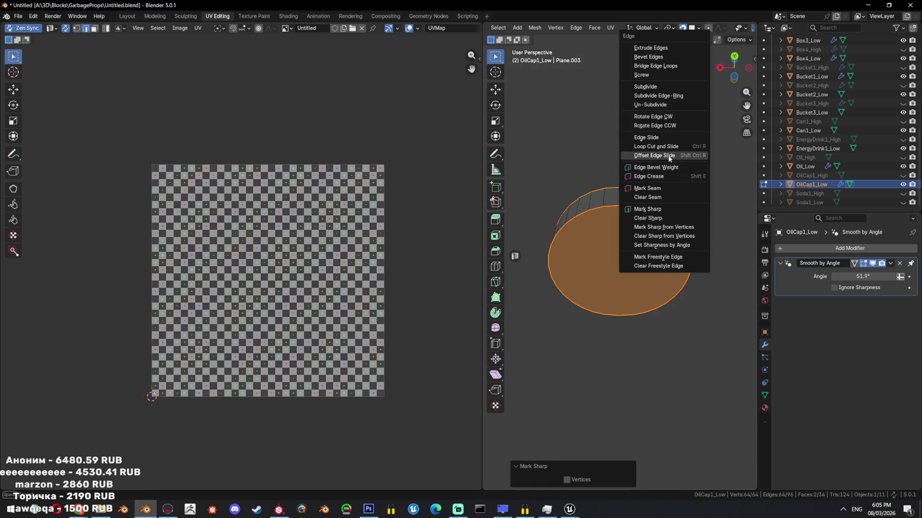
pyautogui.click(646, 87)
pyautogui.moveTo(645, 86)
pyautogui.mouseDown(button='middle')
pyautogui.moveTo(658, 235)
pyautogui.moveTo(648, 249)
pyautogui.mouseUp(button='middle')
pyautogui.keyDown('shift'); pyautogui.click(648, 248); pyautogui.keyUp('shift')
pyautogui.press('n')
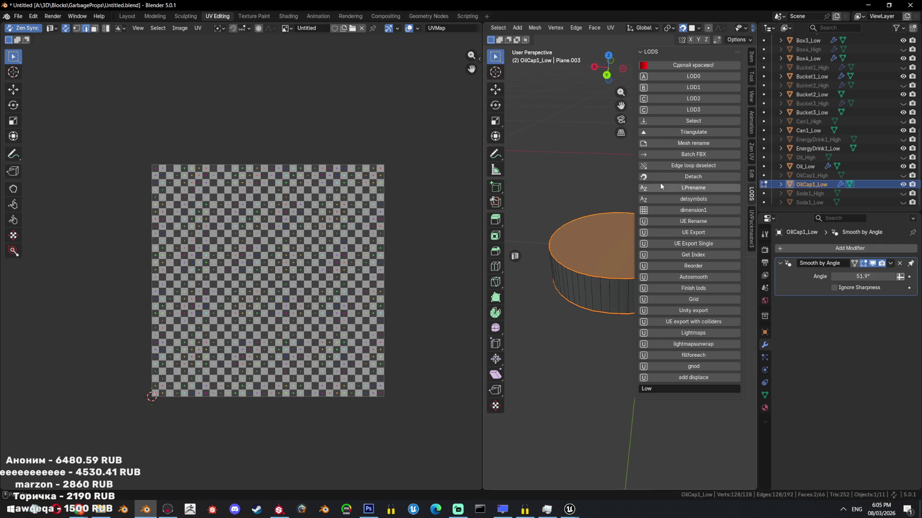
pyautogui.scroll(2, 637, 268)
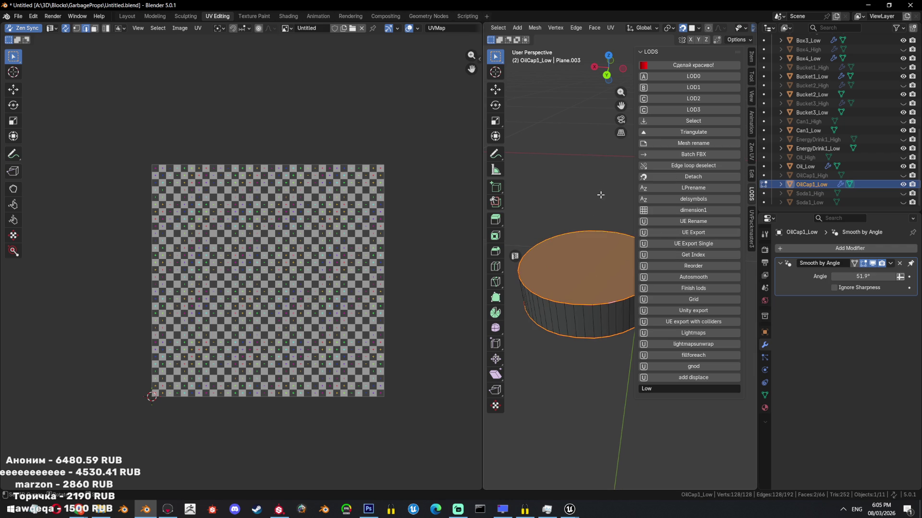
pyautogui.scroll(-1, 600, 195)
pyautogui.scroll(-1, 599, 195)
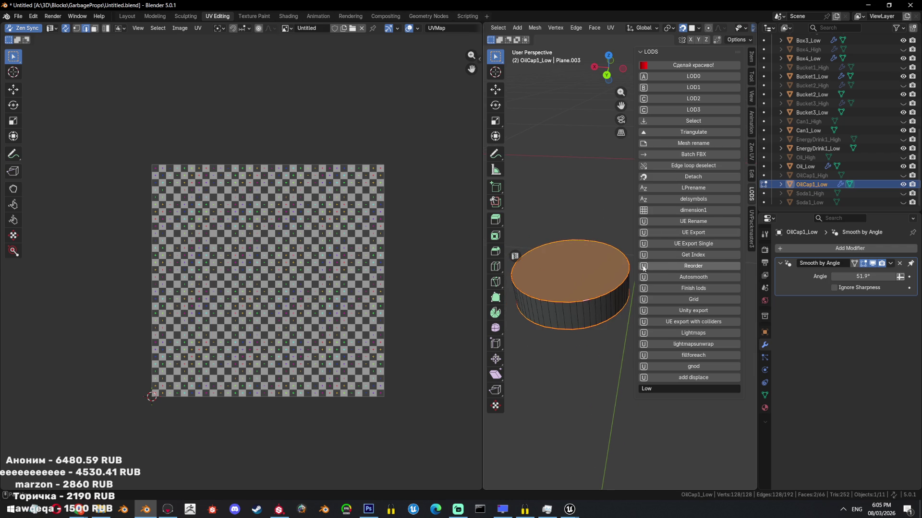
# Relax the oil cap's selected geometry with the LoopTools Relax operator.
pyautogui.click(751, 173)
pyautogui.click(751, 152)
pyautogui.click(751, 94)
pyautogui.click(752, 77)
pyautogui.click(753, 194)
pyautogui.click(754, 222)
pyautogui.click(751, 131)
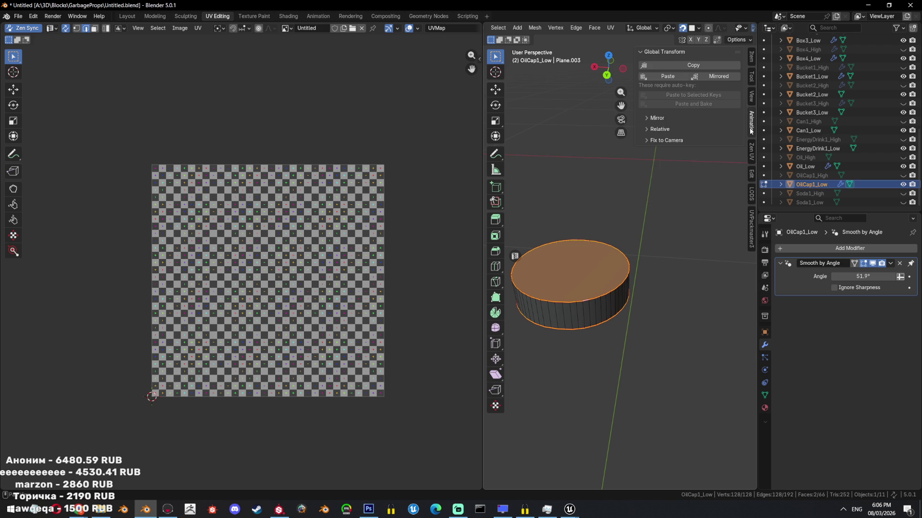
pyautogui.click(752, 79)
pyautogui.click(751, 175)
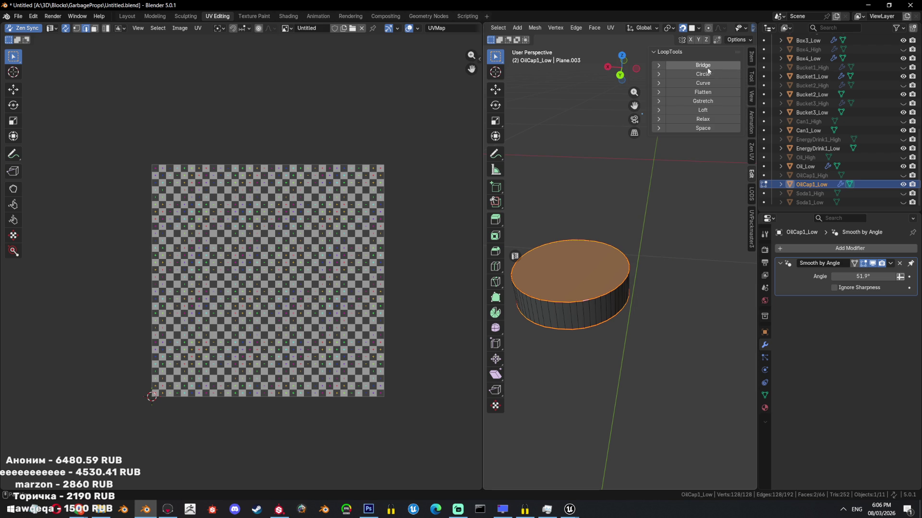
pyautogui.click(702, 118)
# Unwrap the whole cap, Quadrify its side loop into a straight strip, and exit editing.
pyautogui.click(592, 108)
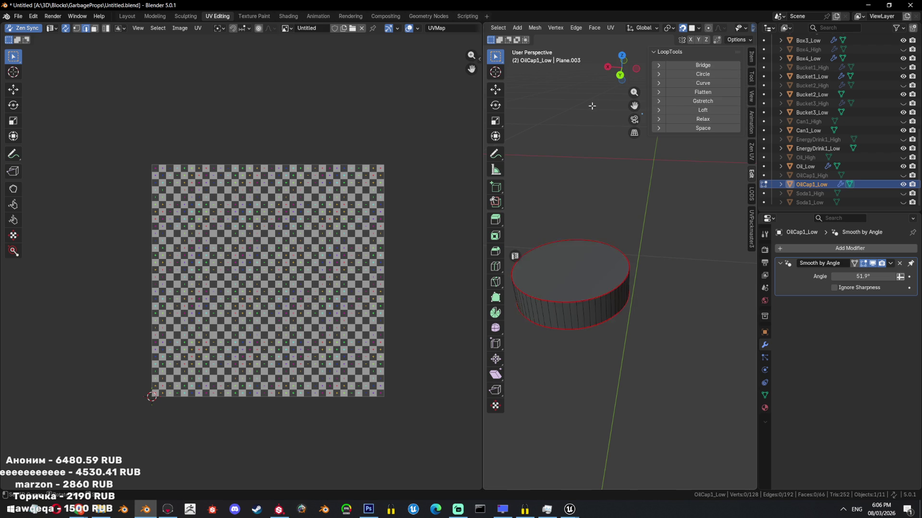
pyautogui.press('a')
pyautogui.press('u')
pyautogui.click(591, 106)
pyautogui.keyDown('alt'); pyautogui.click(591, 299); pyautogui.keyUp('alt')
pyautogui.press('q')
pyautogui.click(248, 229)
pyautogui.press('a')
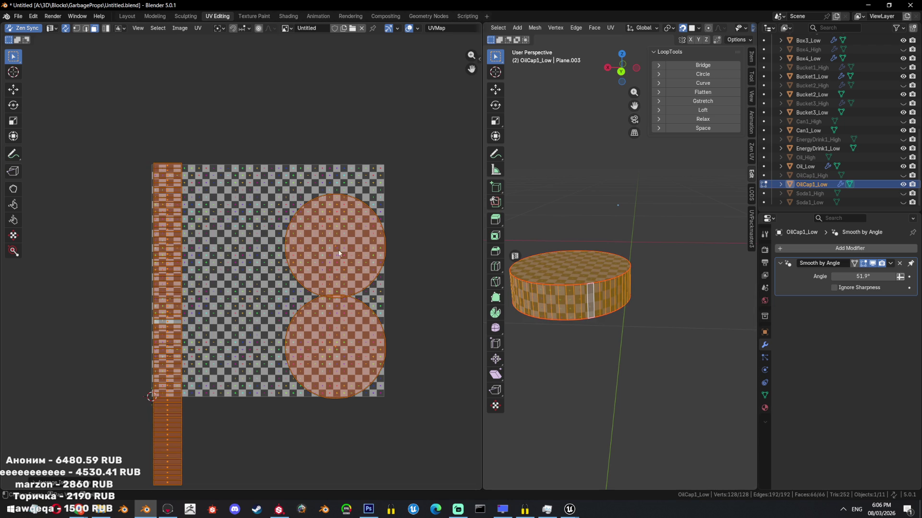
pyautogui.press('Tab')
pyautogui.click(809, 202)
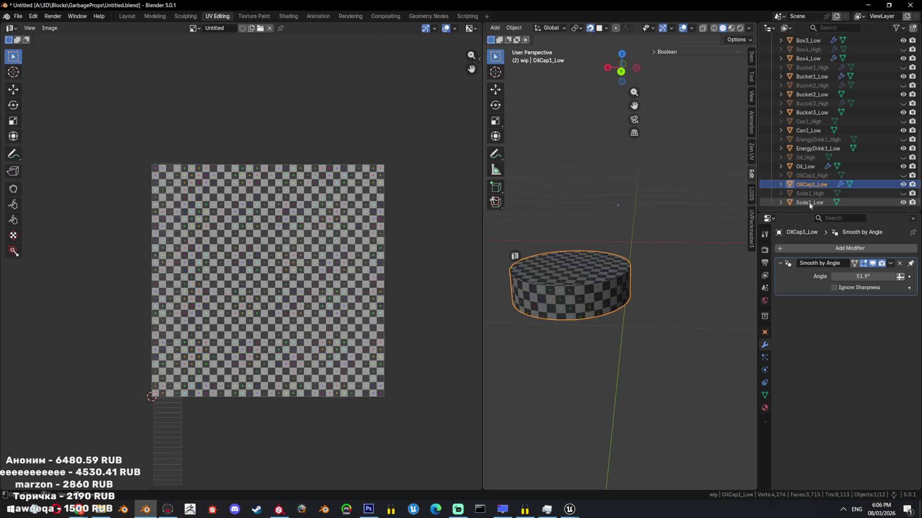
# Check Soda1_Low's UVs and select the low-poly props in the Outliner.
pyautogui.press('Tab')
pyautogui.scroll(-5, 623, 256)
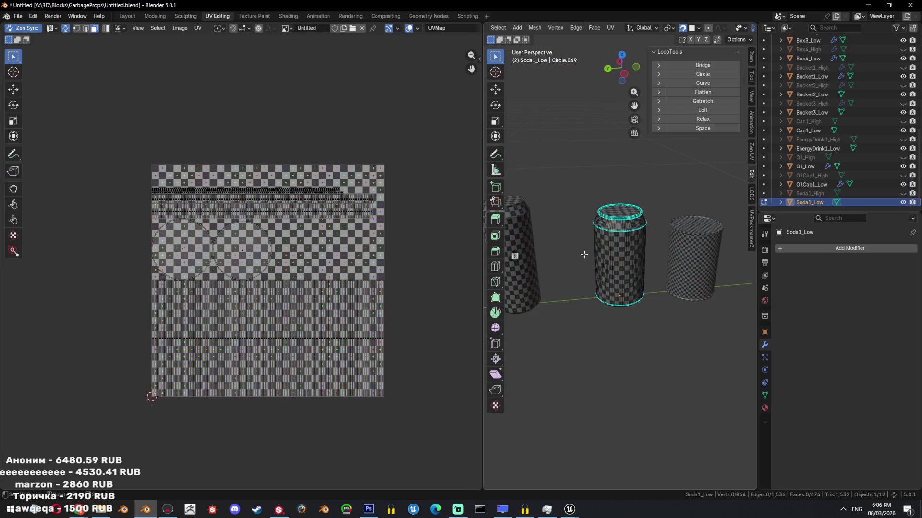
pyautogui.press('Tab')
pyautogui.keyDown('ctrl'); pyautogui.click(811, 184); pyautogui.keyUp('ctrl')
pyautogui.keyDown('ctrl'); pyautogui.click(806, 167); pyautogui.keyUp('ctrl')
pyautogui.keyDown('ctrl'); pyautogui.click(808, 130); pyautogui.keyUp('ctrl')
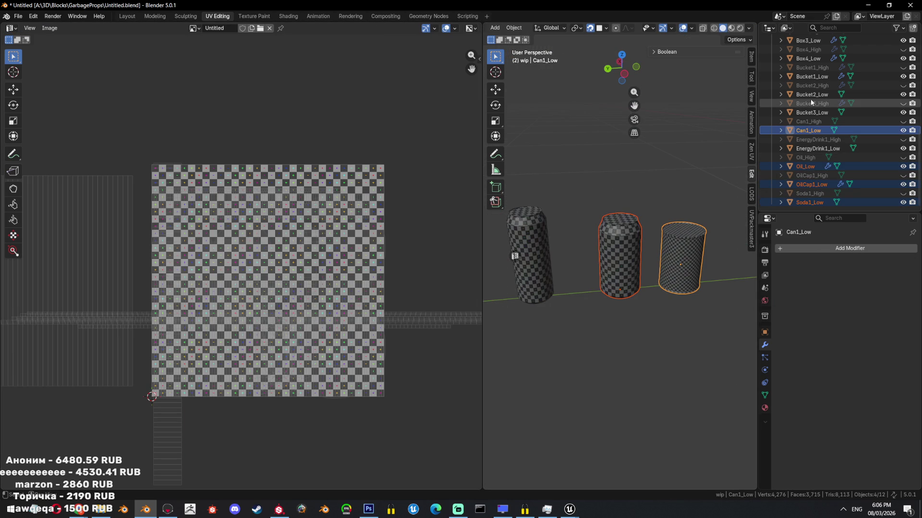
pyautogui.keyDown('ctrl'); pyautogui.click(806, 166); pyautogui.keyUp('ctrl')
pyautogui.keyDown('ctrl'); pyautogui.click(808, 130); pyautogui.keyUp('ctrl')
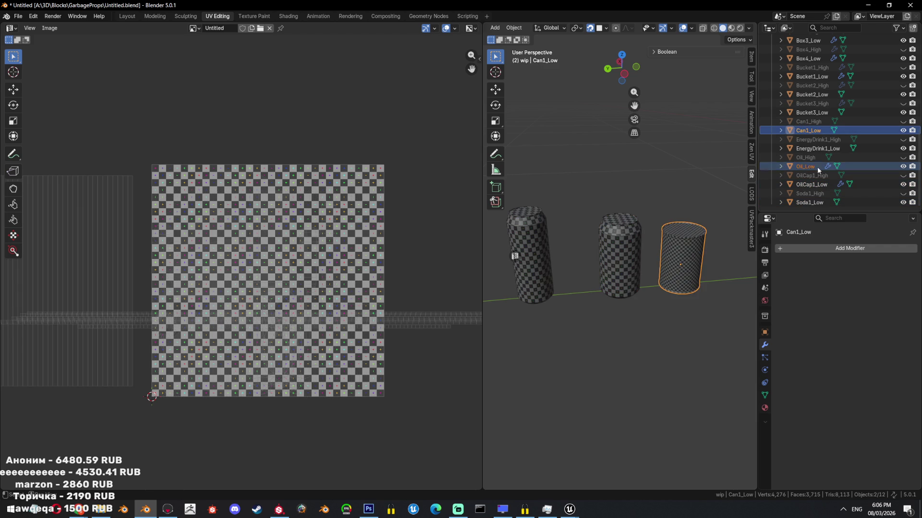
pyautogui.keyDown('ctrl'); pyautogui.click(818, 148); pyautogui.keyUp('ctrl')
pyautogui.keyDown('ctrl'); pyautogui.click(810, 202); pyautogui.keyUp('ctrl')
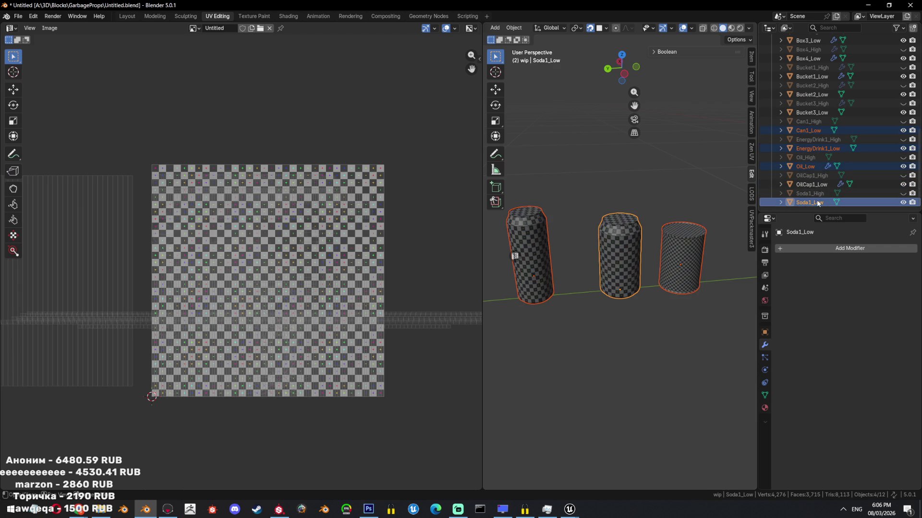
# Select every low-poly object via LODS, hide the rest, and edit all their UVs together.
pyautogui.press('n')
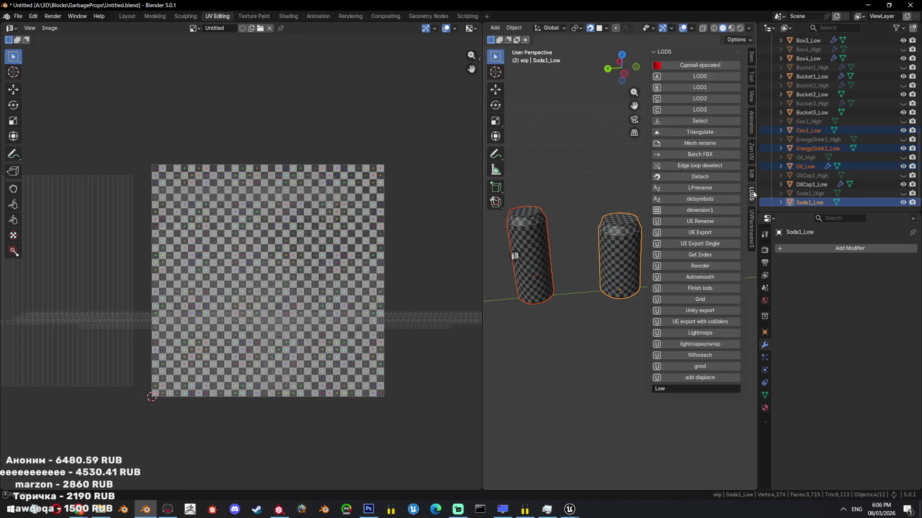
pyautogui.click(694, 121)
pyautogui.scroll(-3, 614, 199)
pyautogui.scroll(-3, 614, 199)
pyautogui.press('n')
pyautogui.hotkey('shift', 'h')
pyautogui.press('Tab')
pyautogui.press('a')
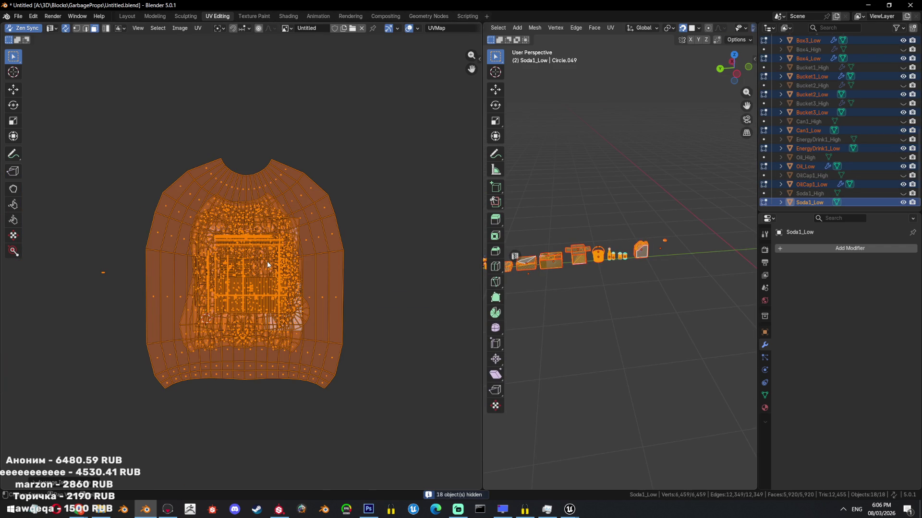
# Disable island rotation in UVPackmaster3 and pack all props' islands into one tile.
pyautogui.press('u')
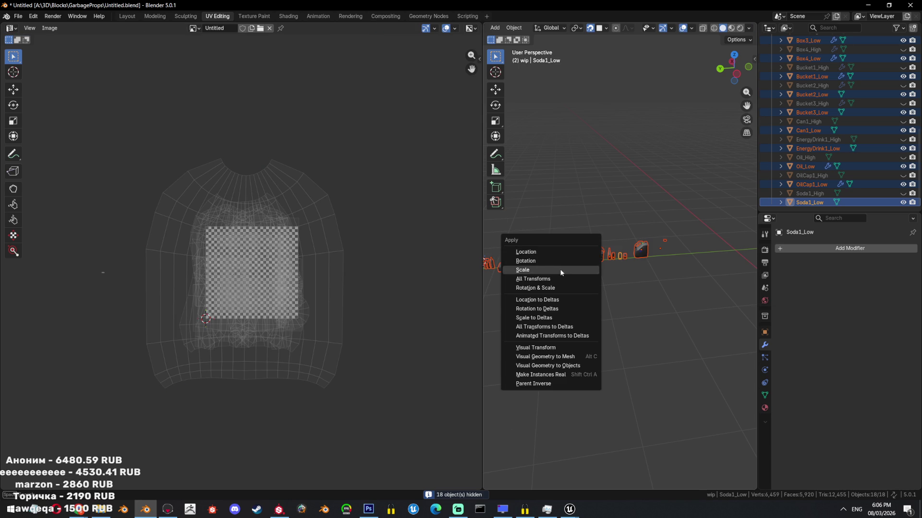
pyautogui.press('n')
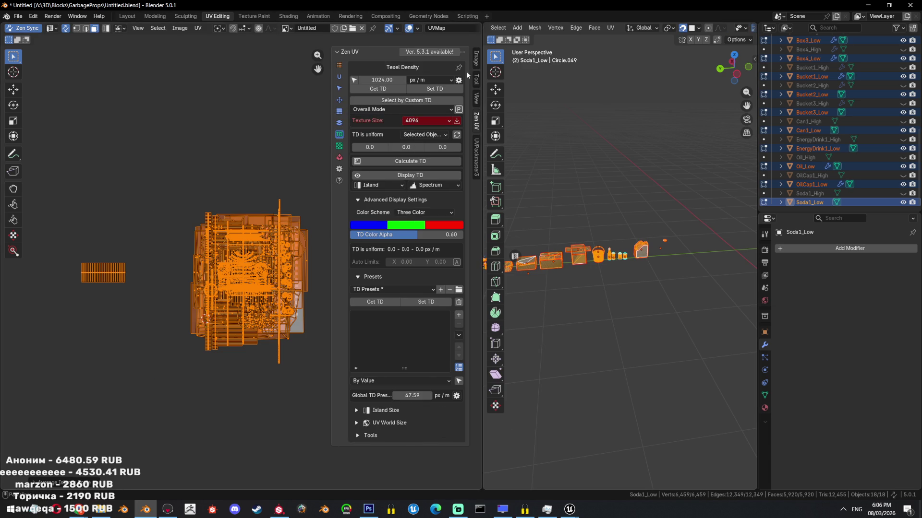
pyautogui.click(477, 154)
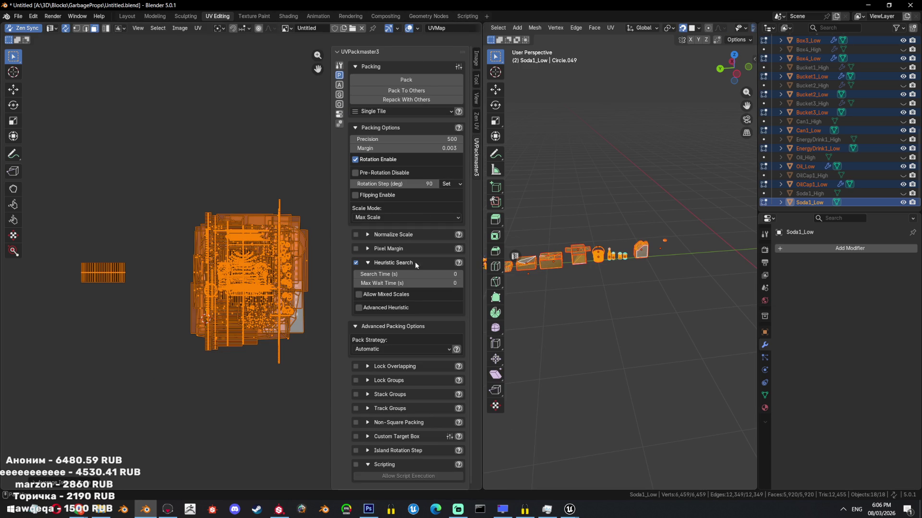
pyautogui.click(354, 159)
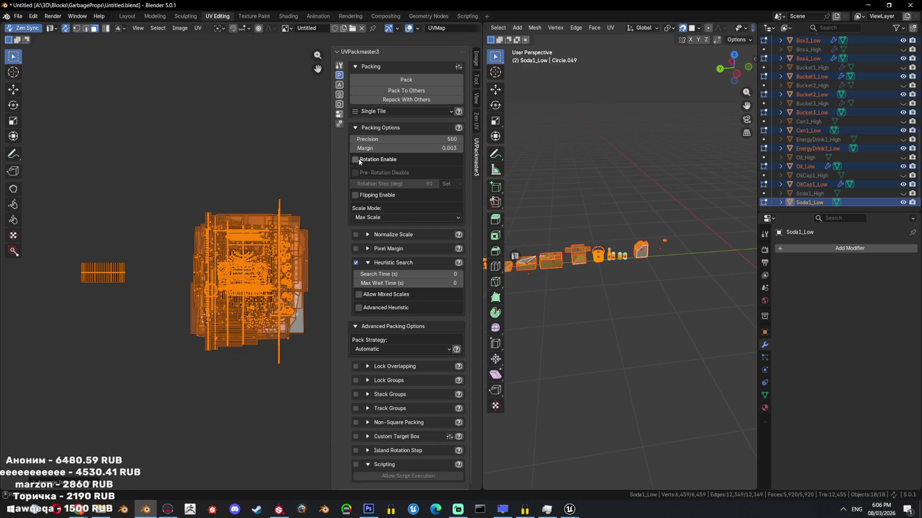
pyautogui.scroll(2, 303, 164)
pyautogui.click(407, 79)
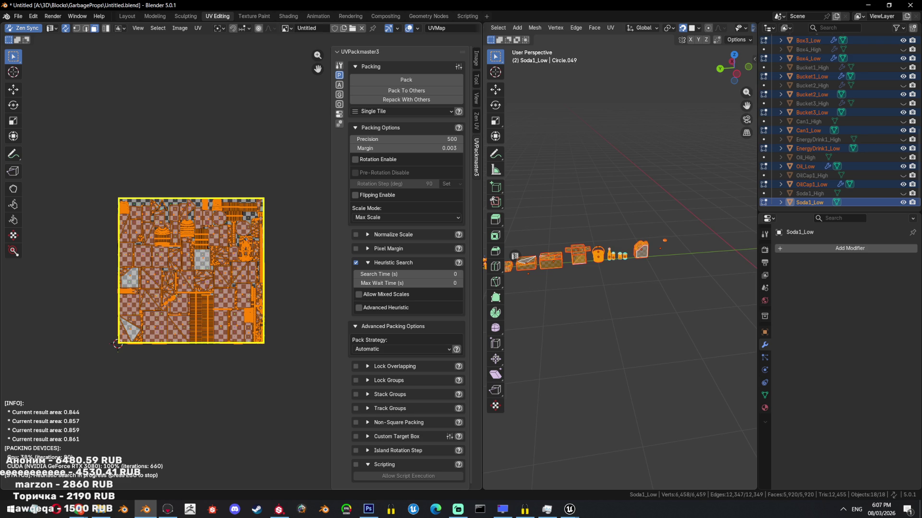
pyautogui.scroll(1, 199, 285)
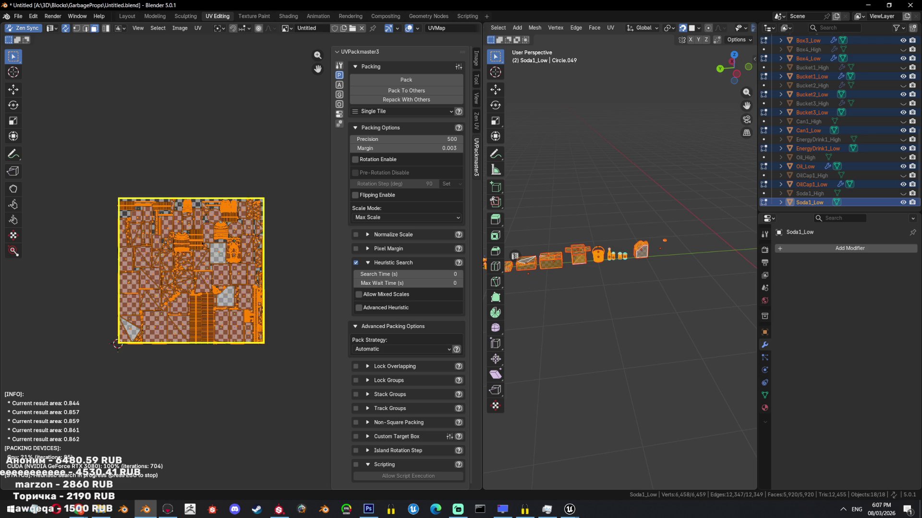
pyautogui.scroll(1, 198, 284)
pyautogui.scroll(2, 198, 285)
pyautogui.scroll(1, 198, 284)
# Stop the packing heuristic at about 86% coverage and return the props to object mode.
pyautogui.moveTo(181, 211); pyautogui.dragTo(220, 207, button='middle')
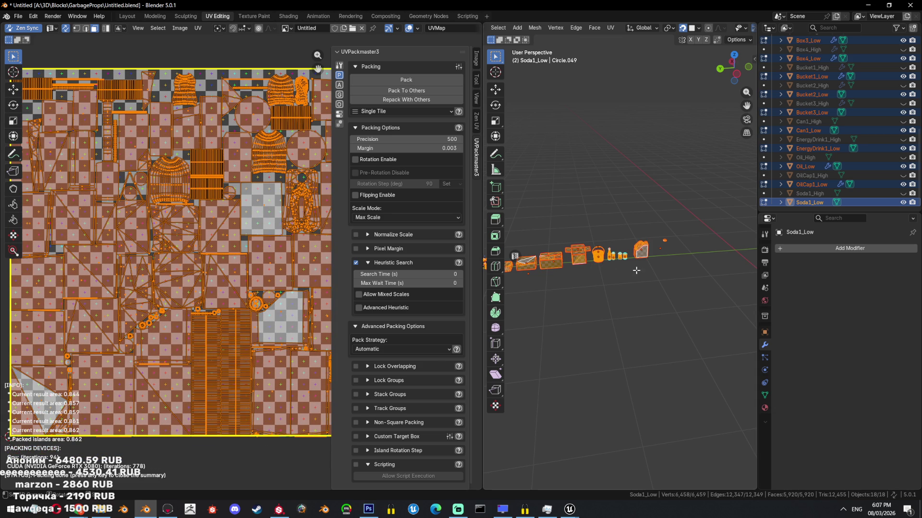
pyautogui.press('Escape')
pyautogui.scroll(1, 237, 253)
pyautogui.scroll(-2, 236, 254)
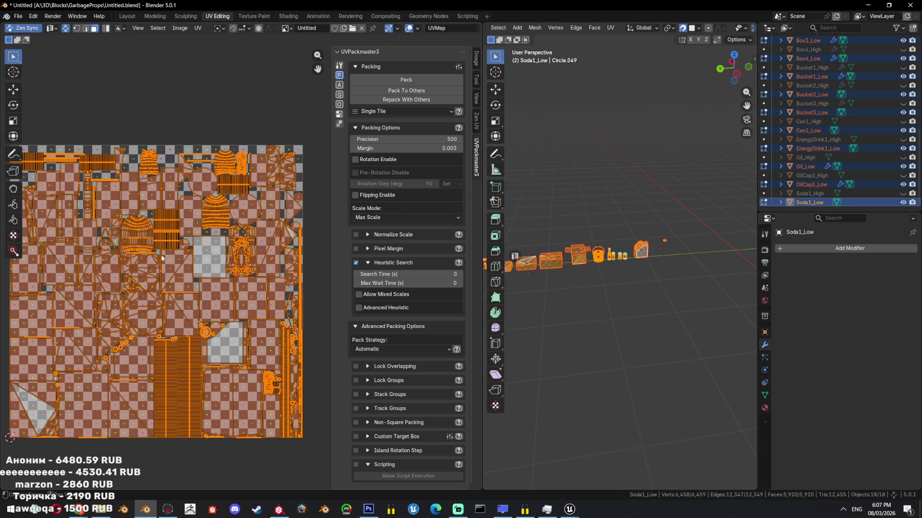
pyautogui.press('n')
pyautogui.press('ctrl+KP_3')
pyautogui.press('Tab')
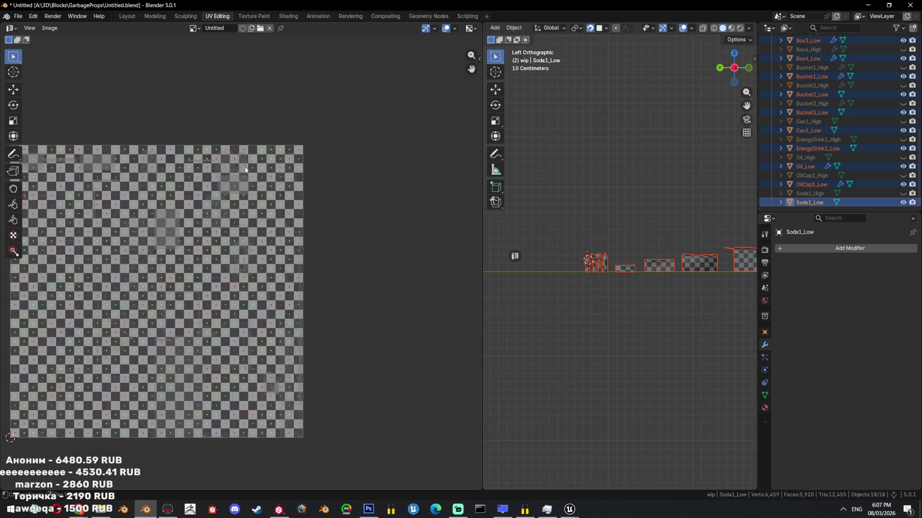
# Inspect the circular UV island and cancel resizing it, keeping its packed size.
pyautogui.press('Tab')
pyautogui.hotkey('alt', 'a')
pyautogui.scroll(4, 222, 218)
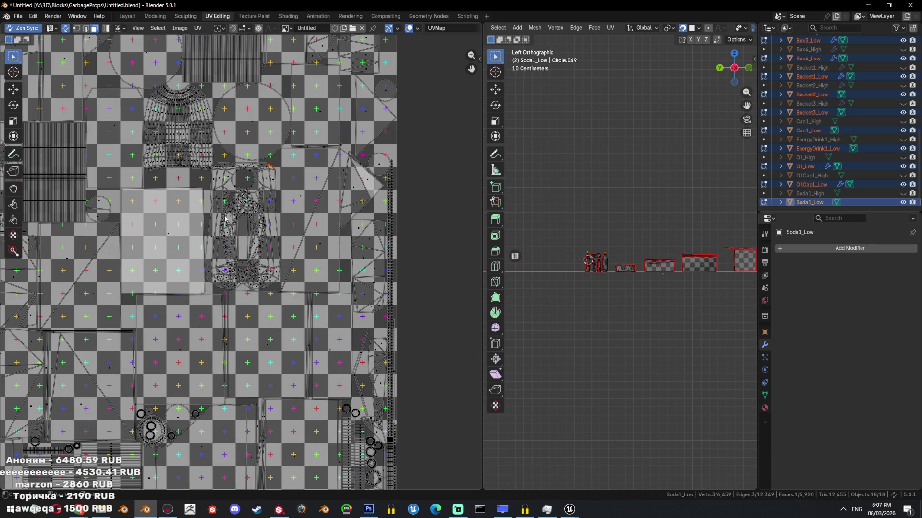
pyautogui.scroll(-4, 221, 217)
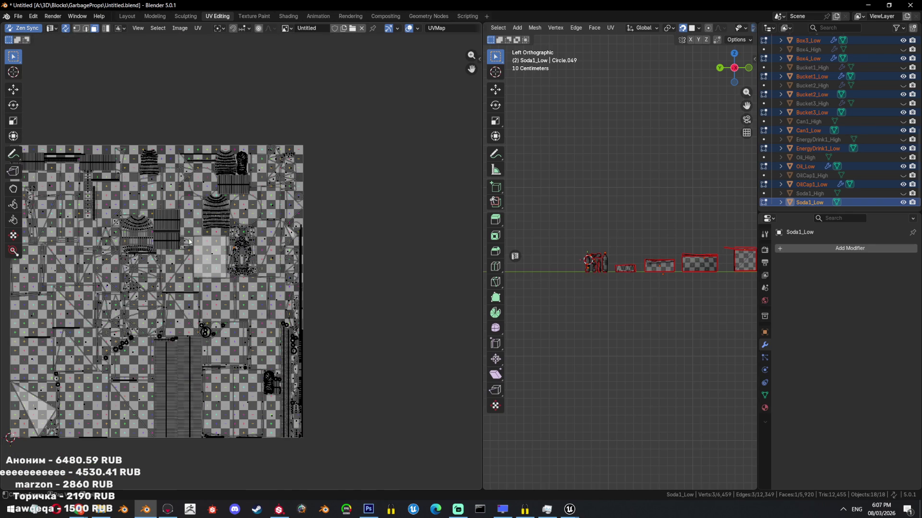
pyautogui.scroll(3, 270, 288)
pyautogui.click(252, 254)
pyautogui.scroll(-3, 253, 254)
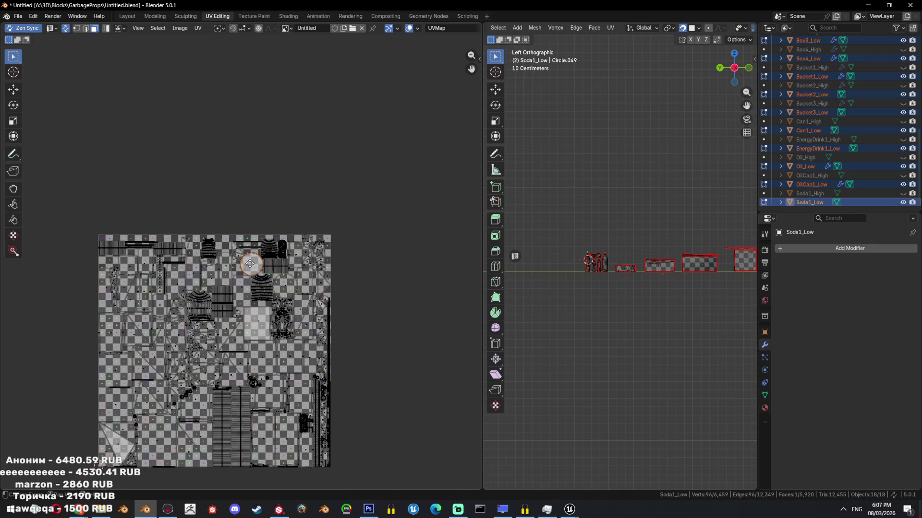
pyautogui.moveTo(234, 423); pyautogui.dragTo(279, 386, button='middle')
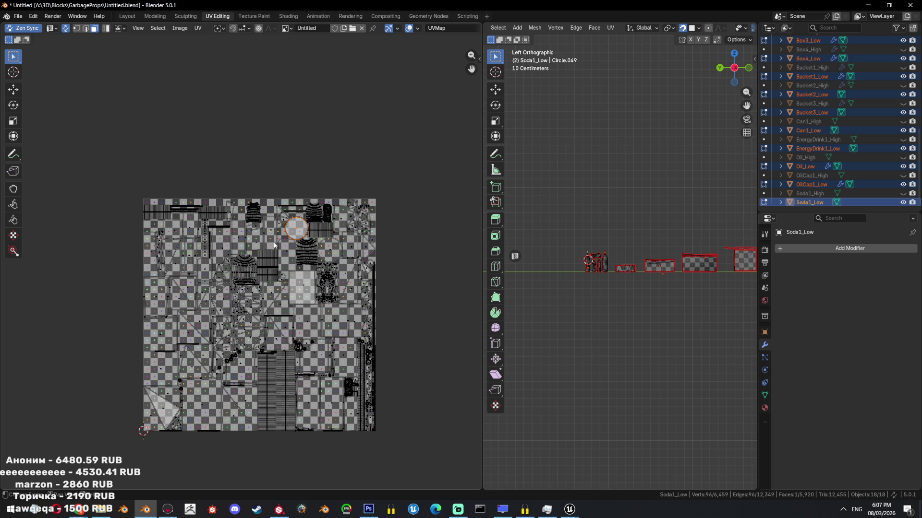
pyautogui.scroll(3, 317, 229)
pyautogui.scroll(3, 345, 216)
pyautogui.scroll(2, 238, 257)
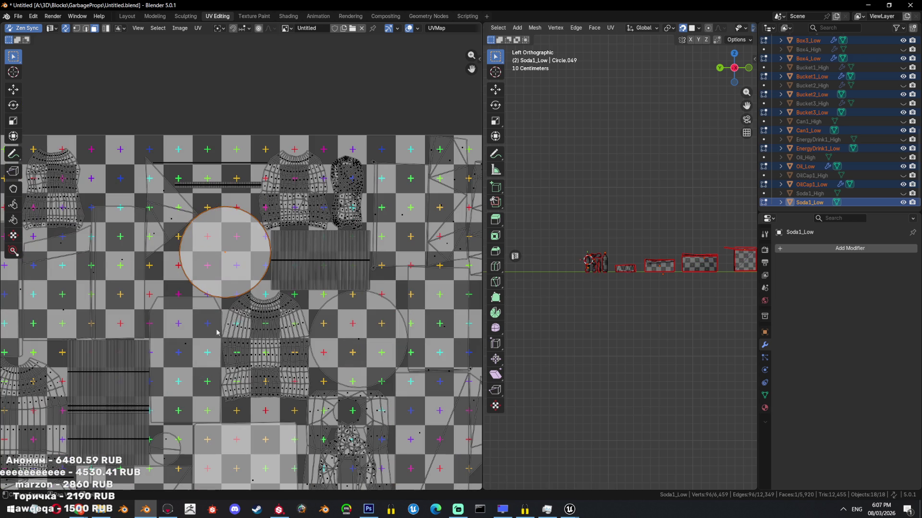
pyautogui.press('s')
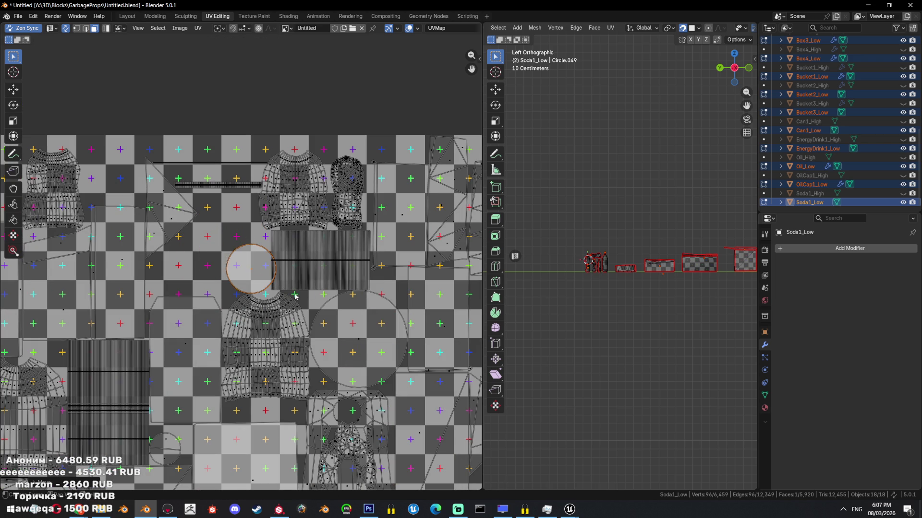
pyautogui.press('Escape')
pyautogui.scroll(-2, 654, 245)
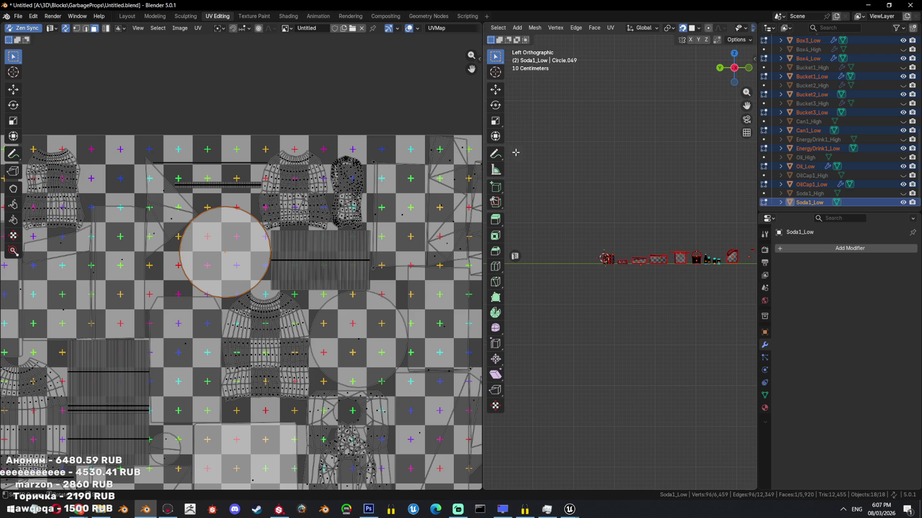
# In the Layout workspace select every prop and bring up the file export formats.
pyautogui.click(127, 16)
pyautogui.scroll(-10, 496, 225)
pyautogui.moveTo(469, 245)
pyautogui.mouseDown(button='middle')
pyautogui.moveTo(462, 270)
pyautogui.moveTo(408, 260)
pyautogui.moveTo(534, 279)
pyautogui.mouseUp(button='middle')
pyautogui.press('a')
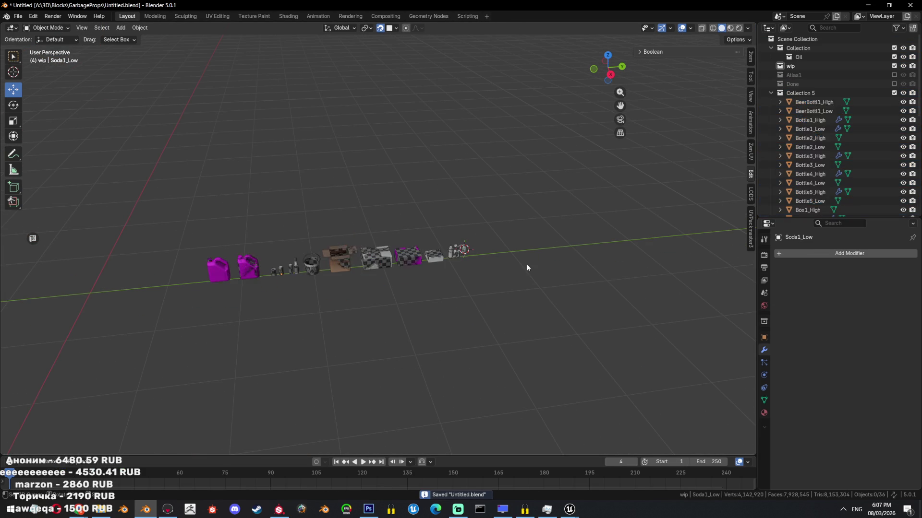
pyautogui.click(18, 16)
pyautogui.moveTo(34, 152)
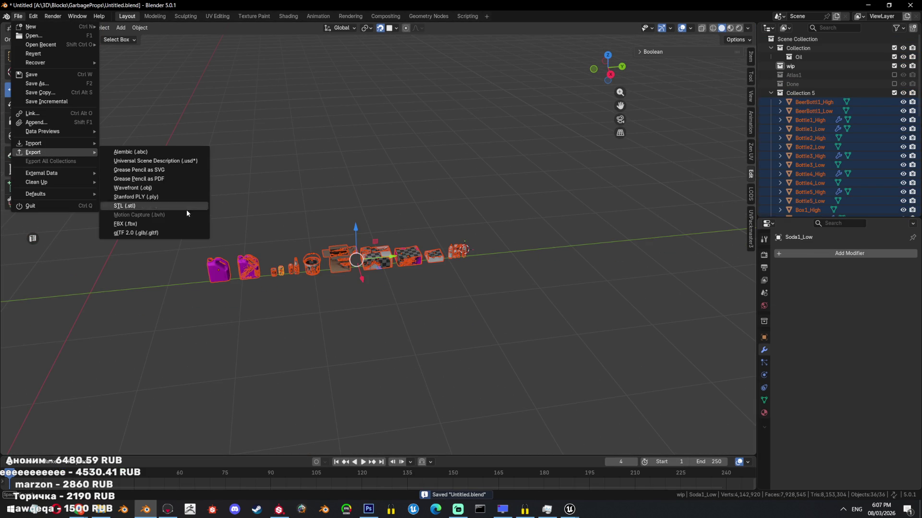
# Export the selection as TestBake.fbx and switch over to Marmoset Toolbag.
pyautogui.click(157, 222)
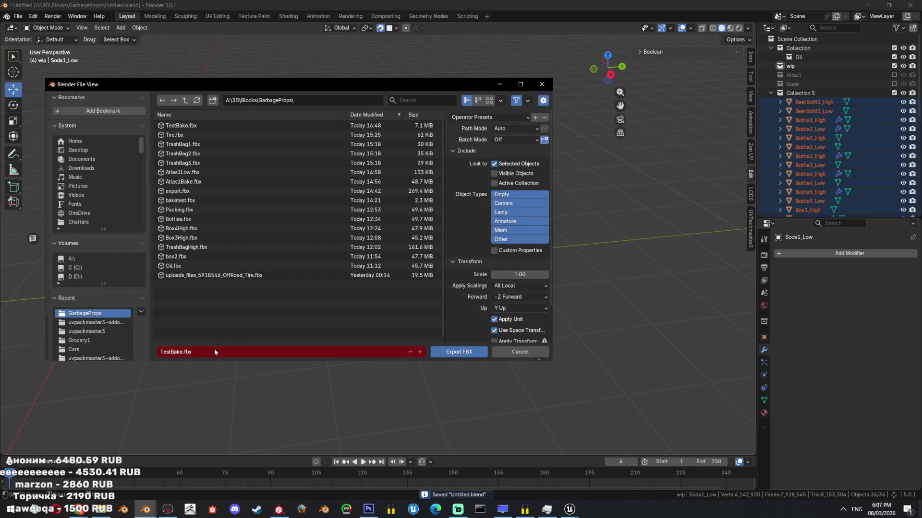
pyautogui.click(463, 355)
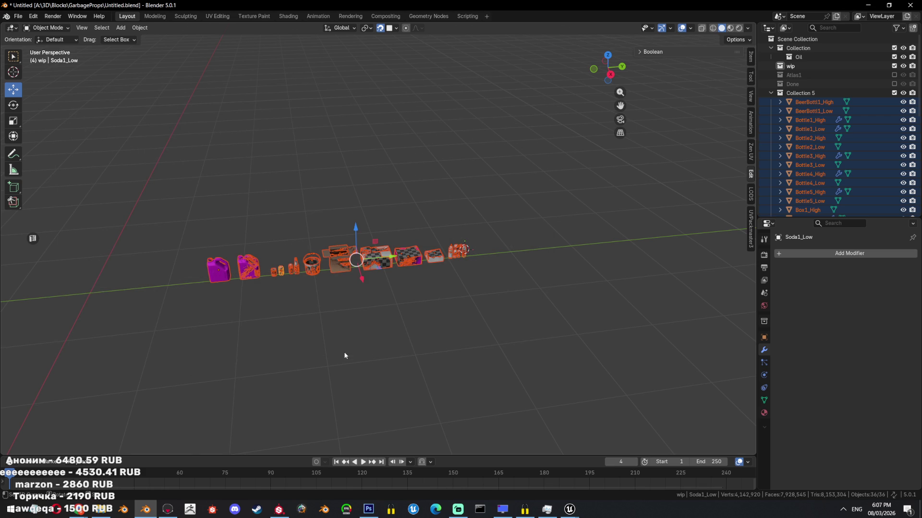
pyautogui.click(168, 508)
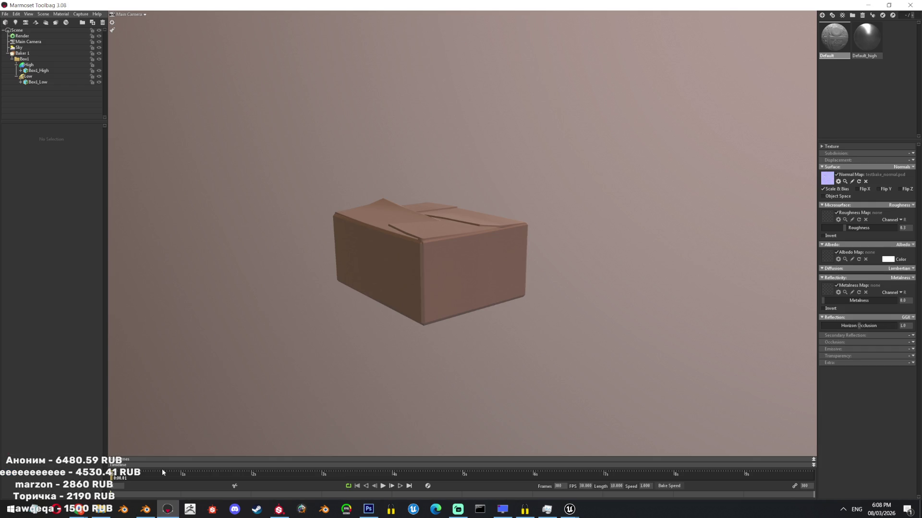
# Load TestBake.fbx into Baker 1 through the Quick Loader file browser.
pyautogui.click(49, 55)
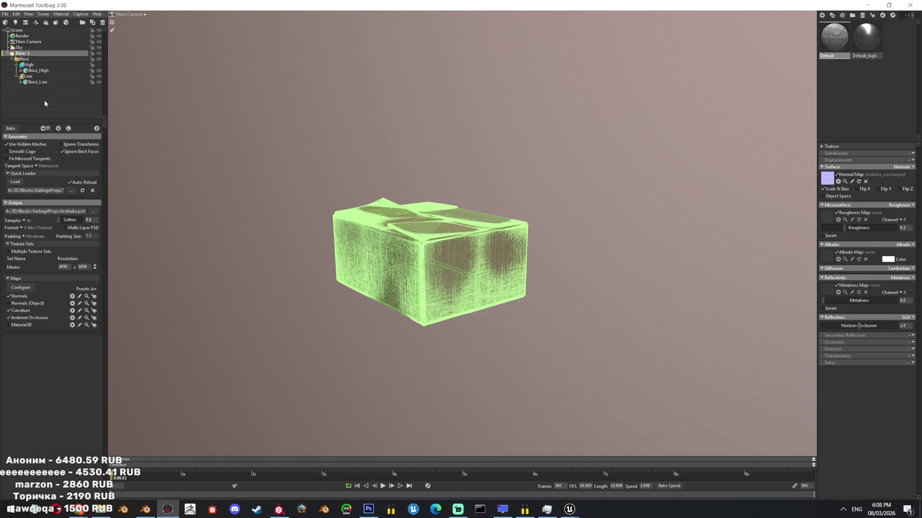
pyautogui.click(76, 191)
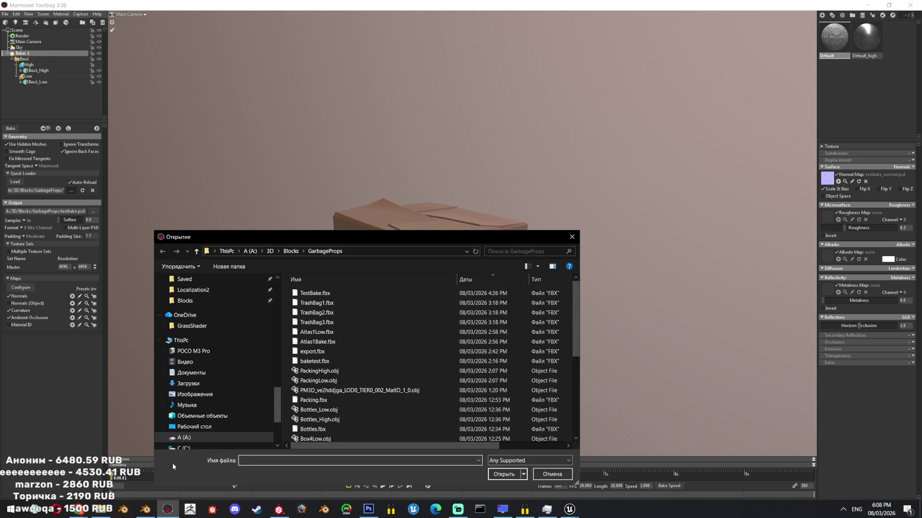
pyautogui.click(145, 509)
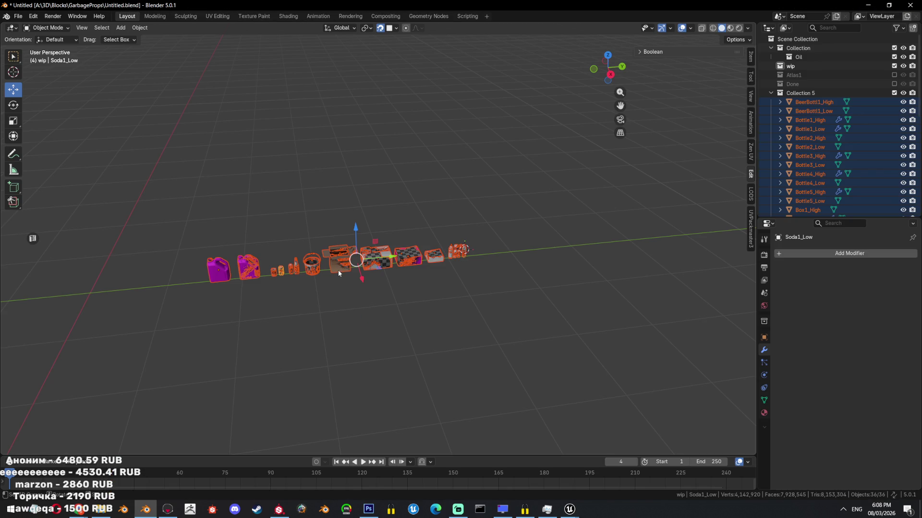
pyautogui.click(168, 510)
pyautogui.click(496, 294)
pyautogui.doubleClick(482, 292)
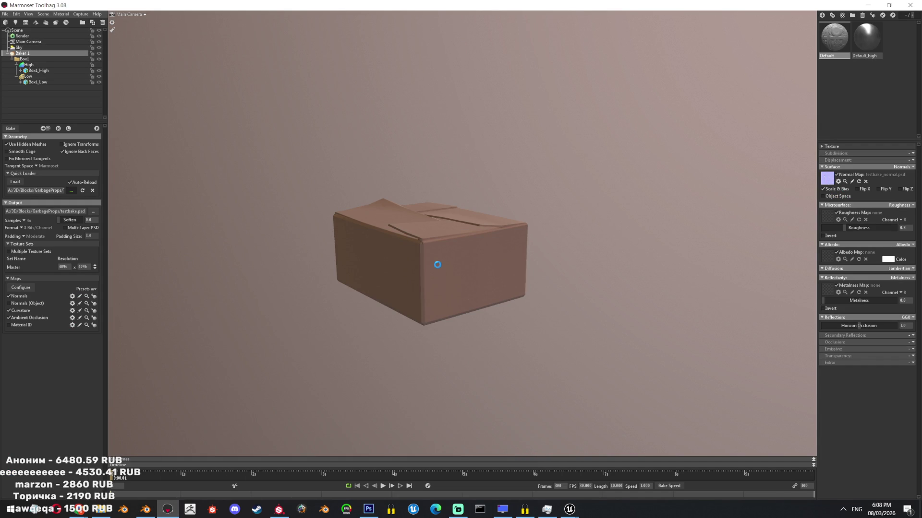
# Glance back at Blender, then dismiss Toolbag's missing texture file prompt.
pyautogui.click(146, 510)
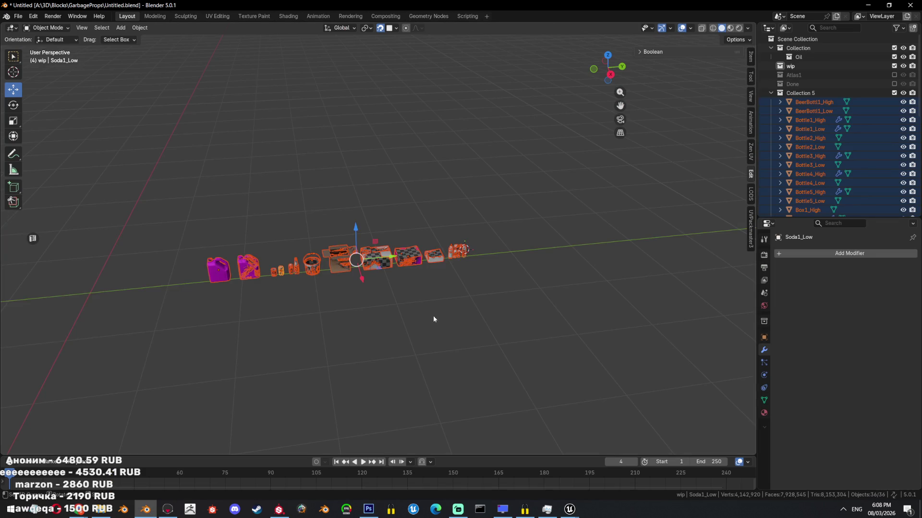
pyautogui.scroll(3, 390, 257)
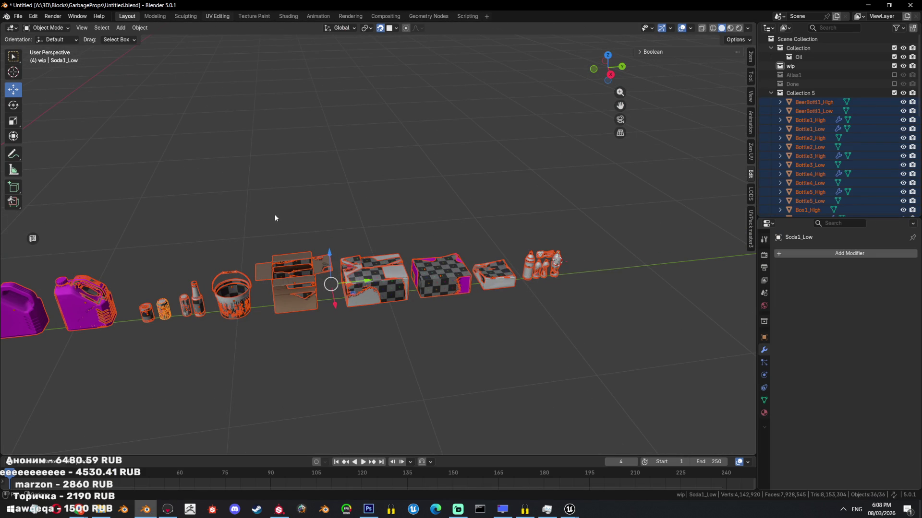
pyautogui.click(168, 509)
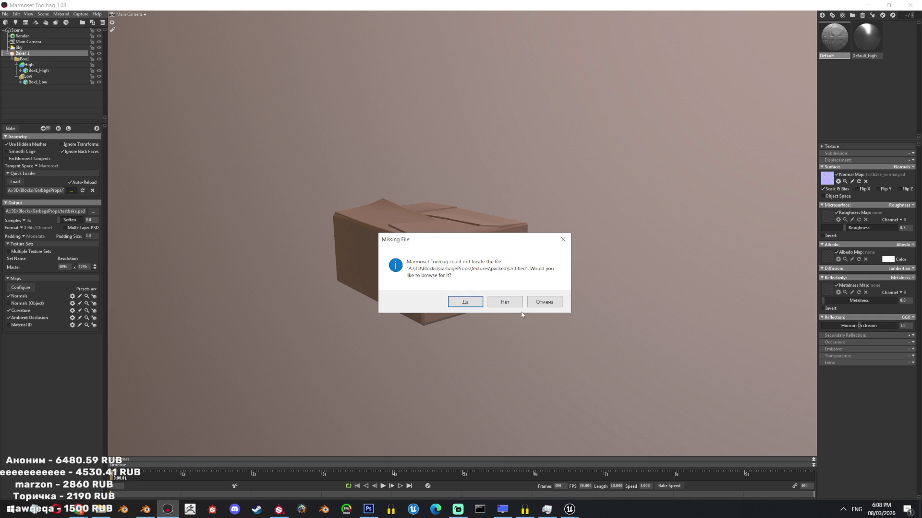
pyautogui.click(508, 302)
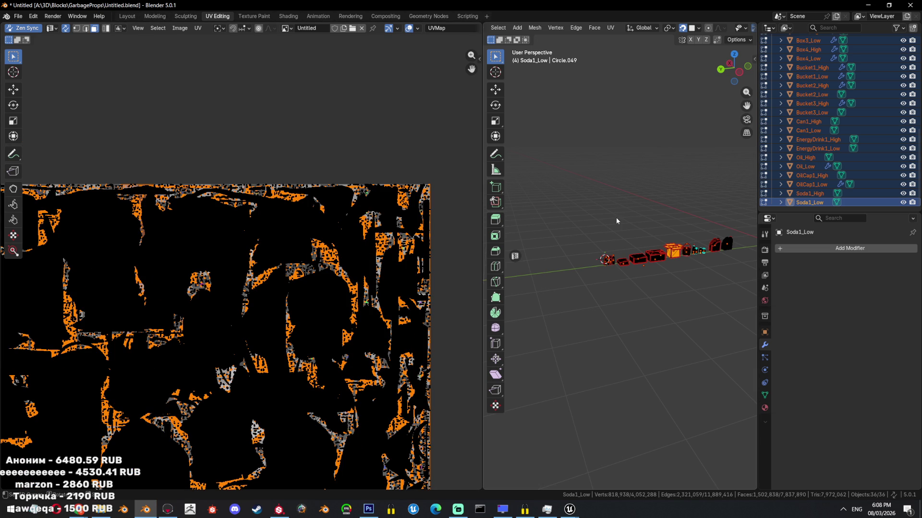
# Hide the high-poly meshes and reopen the low-poly props' UVs for editing.
pyautogui.press('Tab')
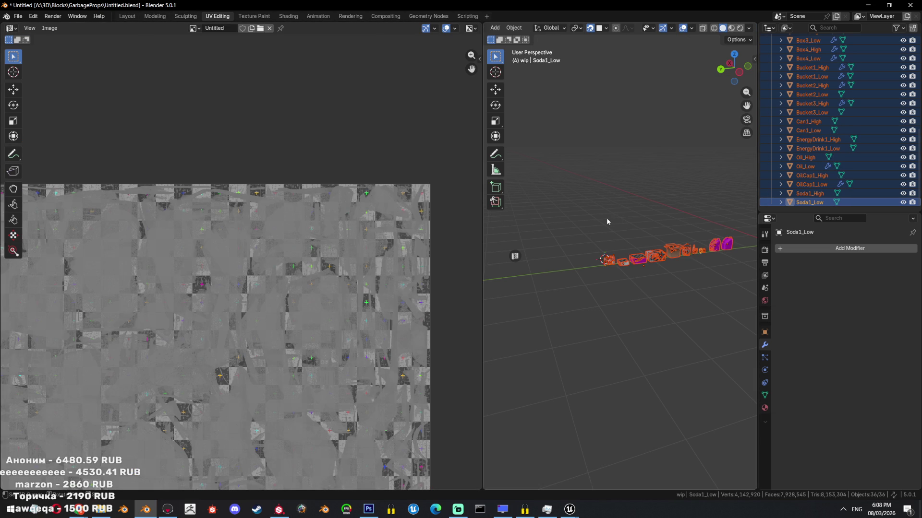
pyautogui.click(128, 16)
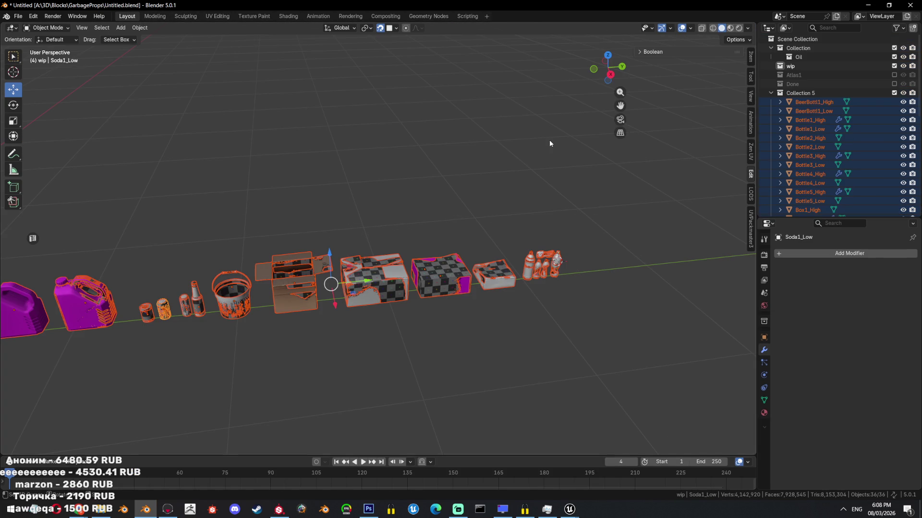
pyautogui.click(750, 195)
pyautogui.click(692, 122)
pyautogui.moveTo(441, 218); pyautogui.dragTo(460, 224, button='middle')
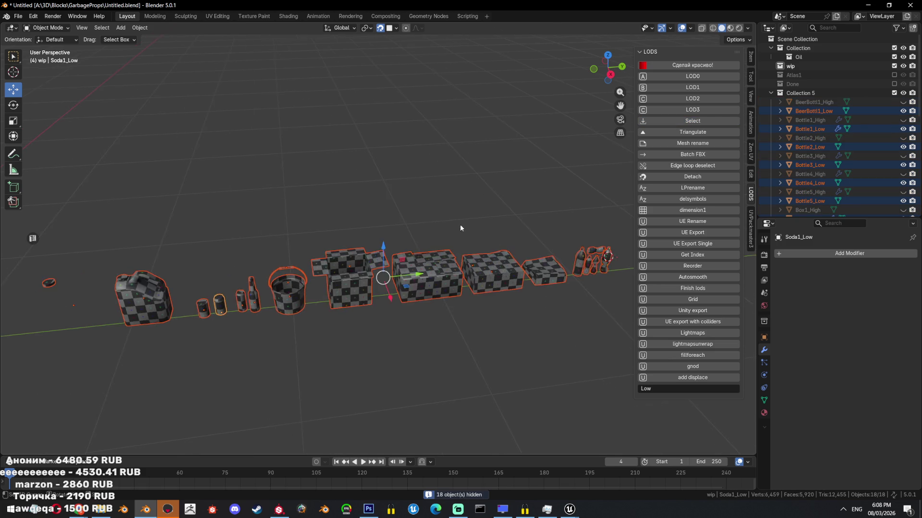
pyautogui.scroll(-3, 460, 224)
pyautogui.press('Tab')
pyautogui.click(218, 16)
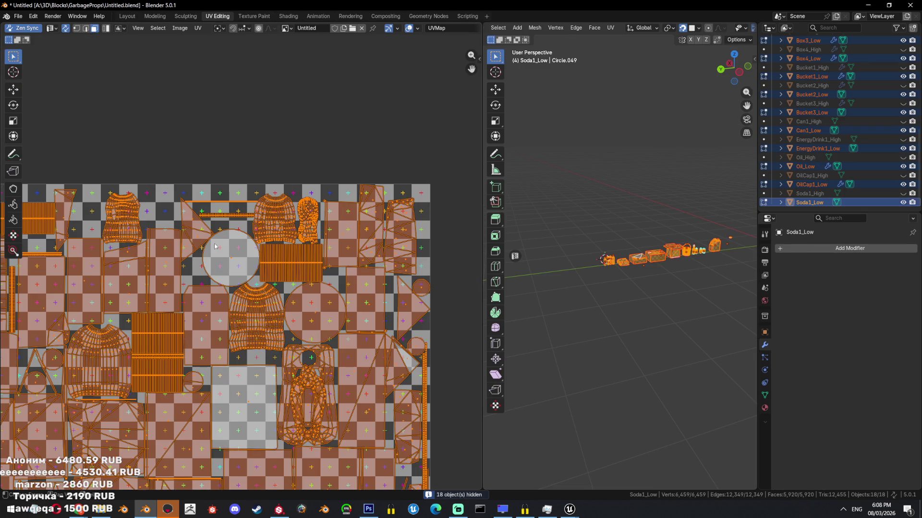
pyautogui.scroll(-3, 372, 218)
# Calculate the packed atlas's texel density, exit editing, and switch to Marmoset Toolbag.
pyautogui.press('n')
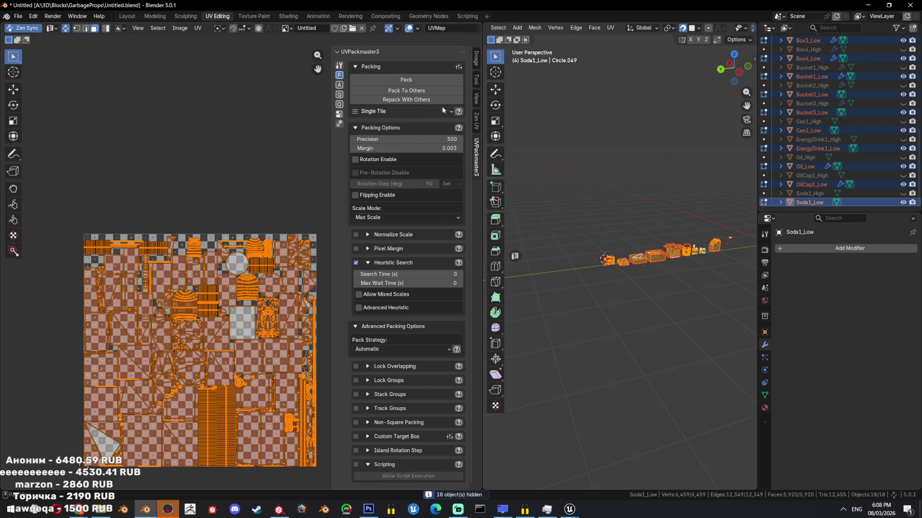
pyautogui.click(475, 119)
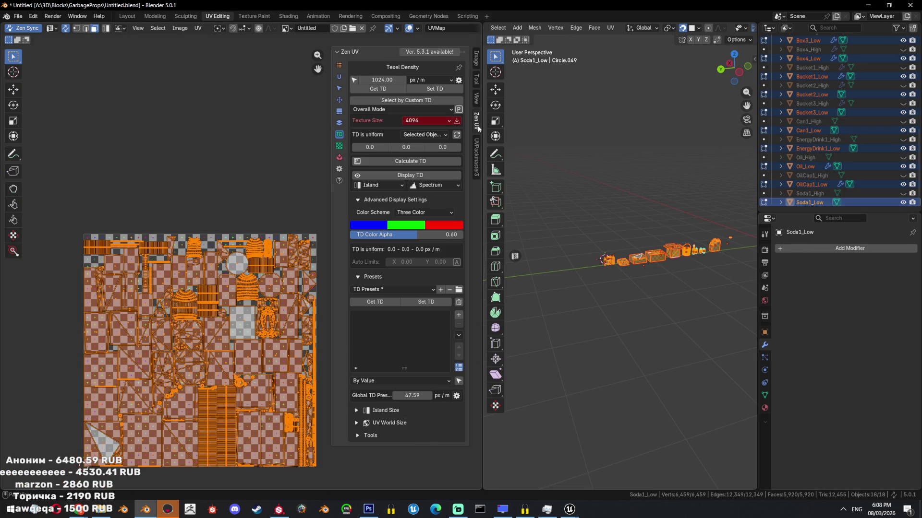
pyautogui.click(408, 160)
pyautogui.press('Tab')
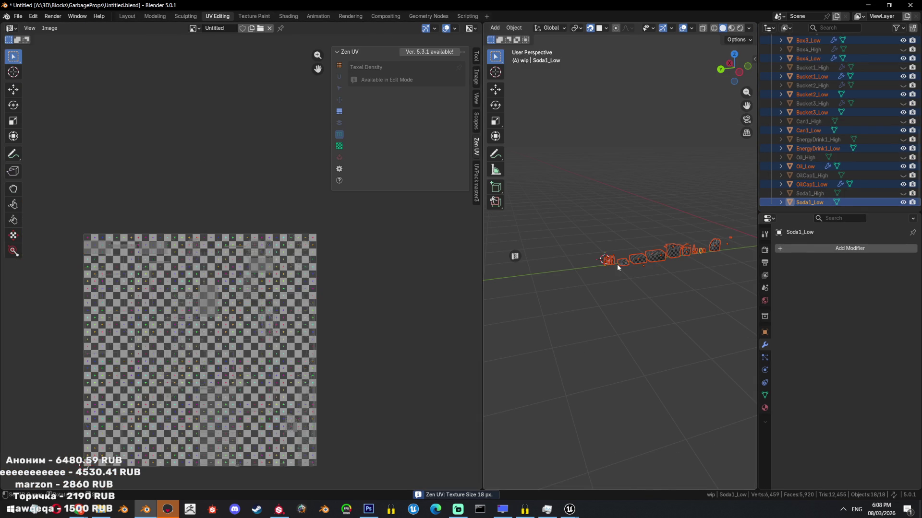
pyautogui.hotkey('alt', 'Tab')
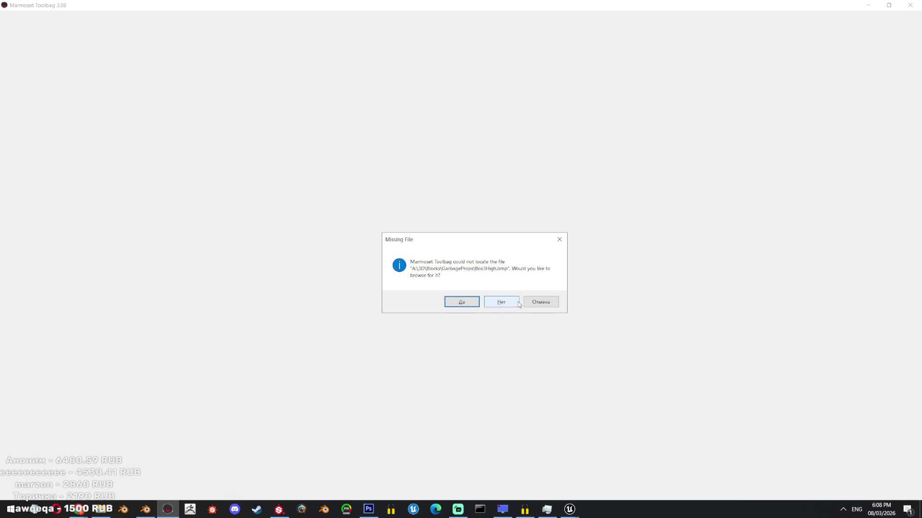
# Answer No to the three missing high-poly and texture file prompts, preview the bake on the loaded props, and return to Blender.
pyautogui.click(516, 303)
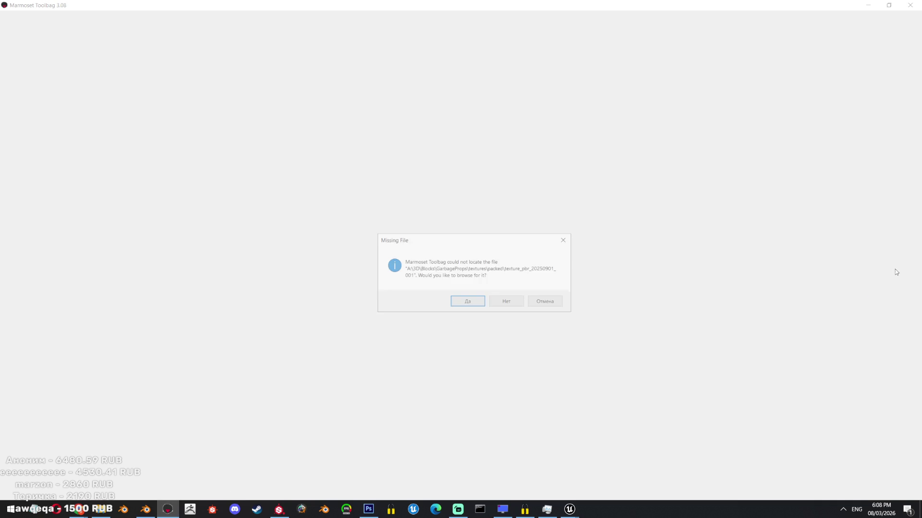
pyautogui.click(494, 302)
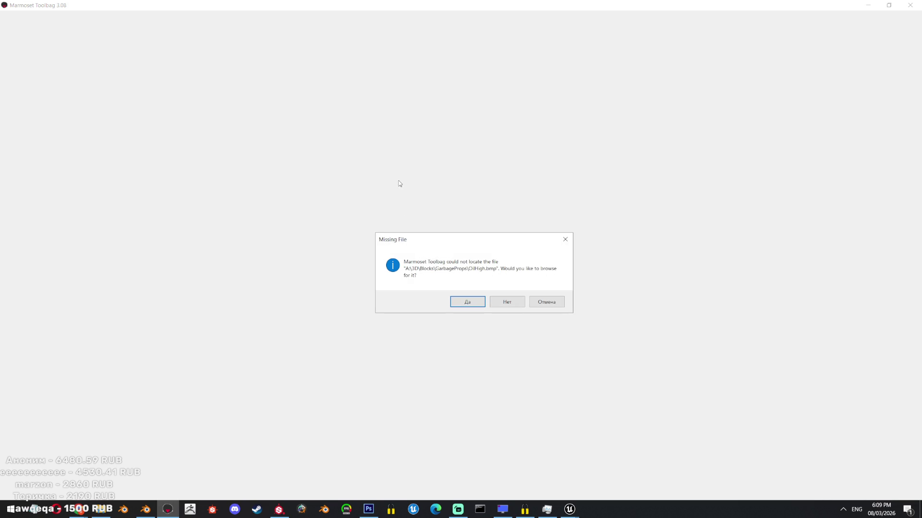
pyautogui.click(493, 304)
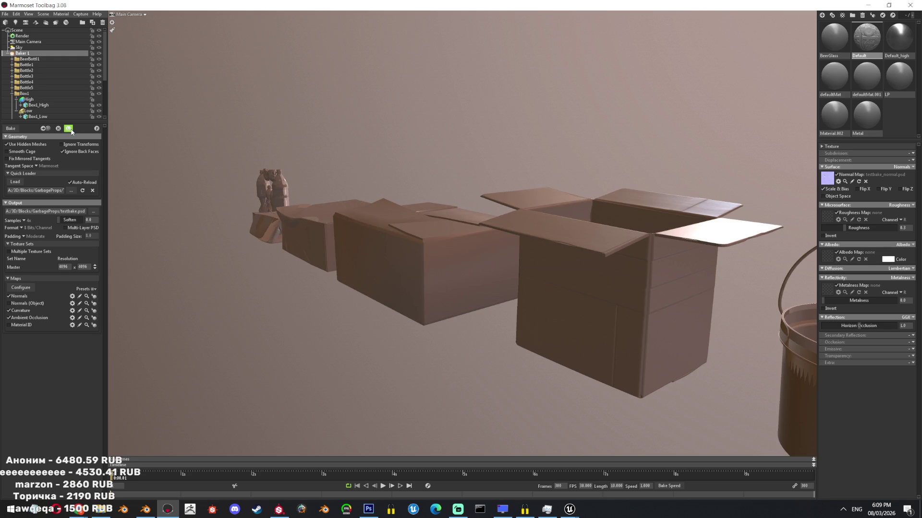
pyautogui.click(58, 128)
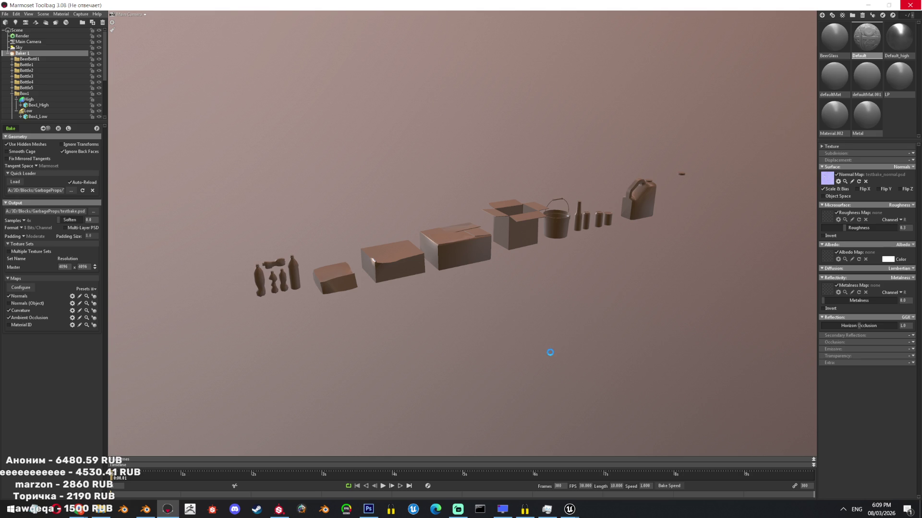
pyautogui.hotkey('alt', 'Tab')
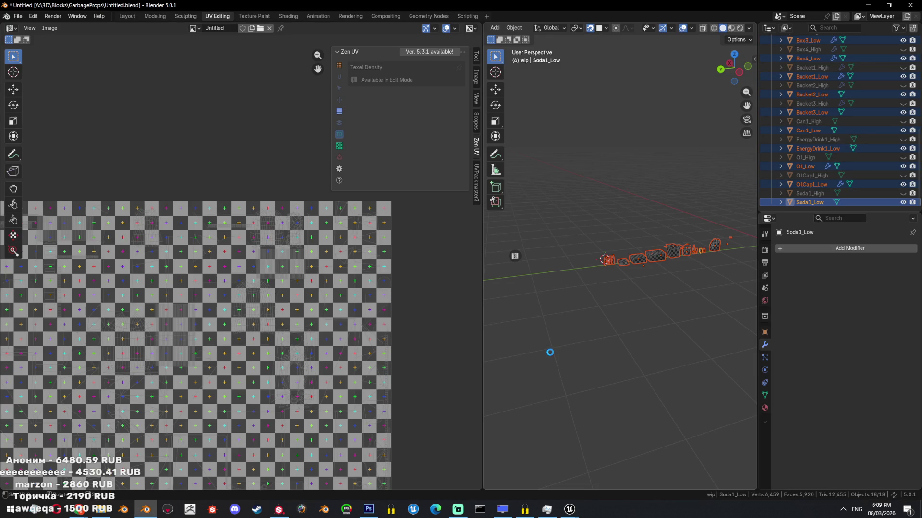
# Bring Marmoset forward and add a new Baker object via Scene > Add Object.
pyautogui.click(168, 509)
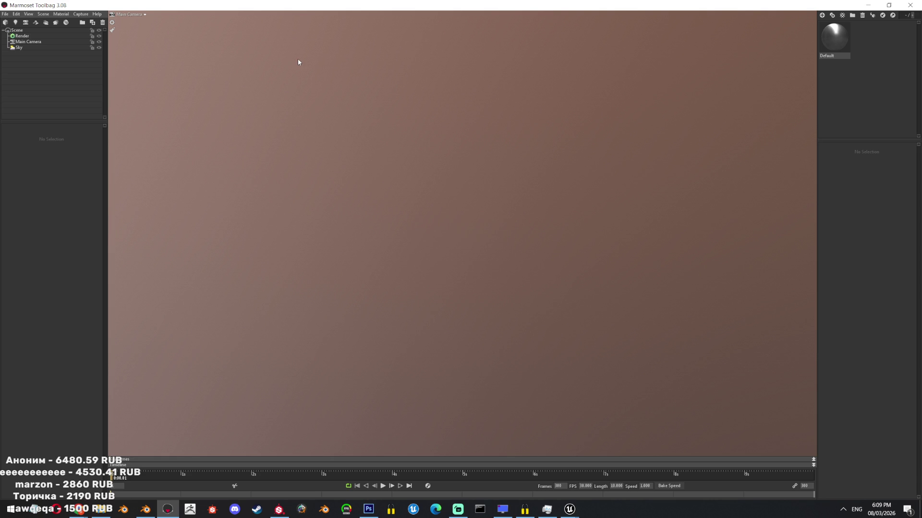
pyautogui.click(43, 13)
pyautogui.moveTo(53, 21)
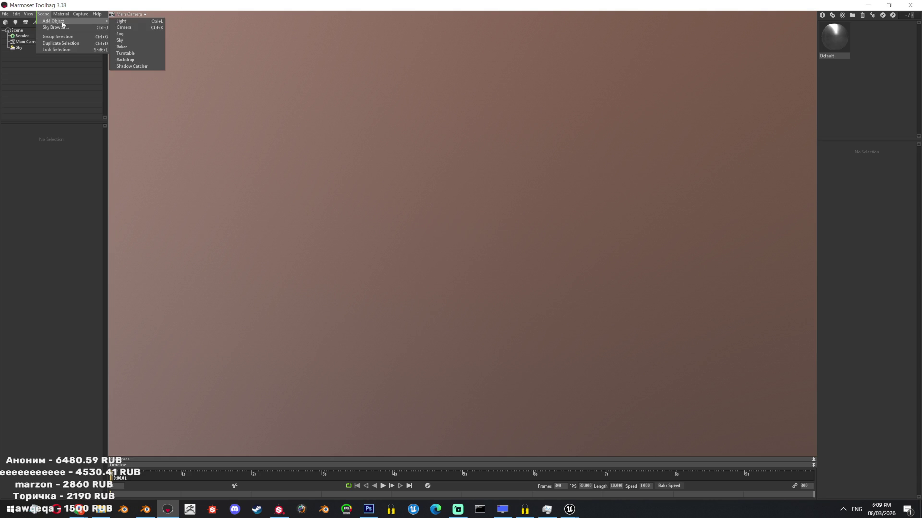
pyautogui.click(122, 46)
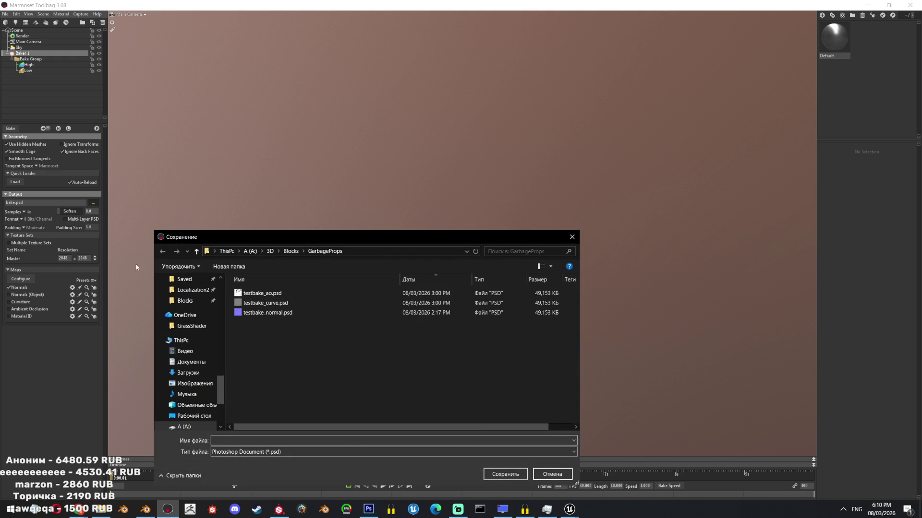
# Cancel the output save dialog and quick-load the props FBX into the baker, skipping the four missing-file prompts.
pyautogui.click(546, 475)
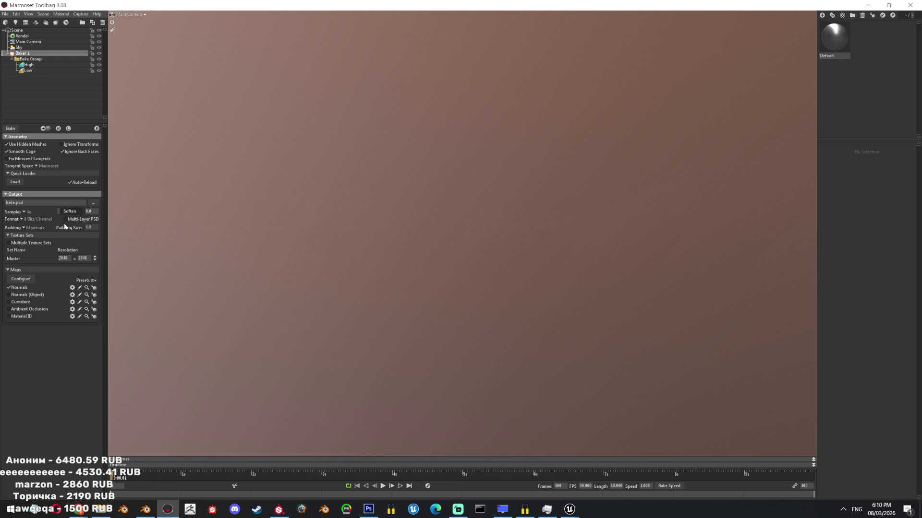
pyautogui.click(15, 181)
pyautogui.doubleClick(388, 293)
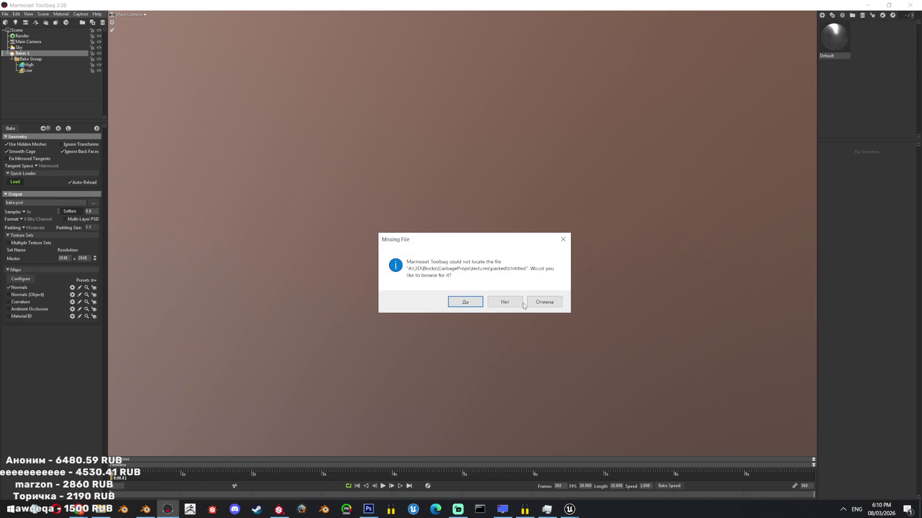
pyautogui.click(516, 302)
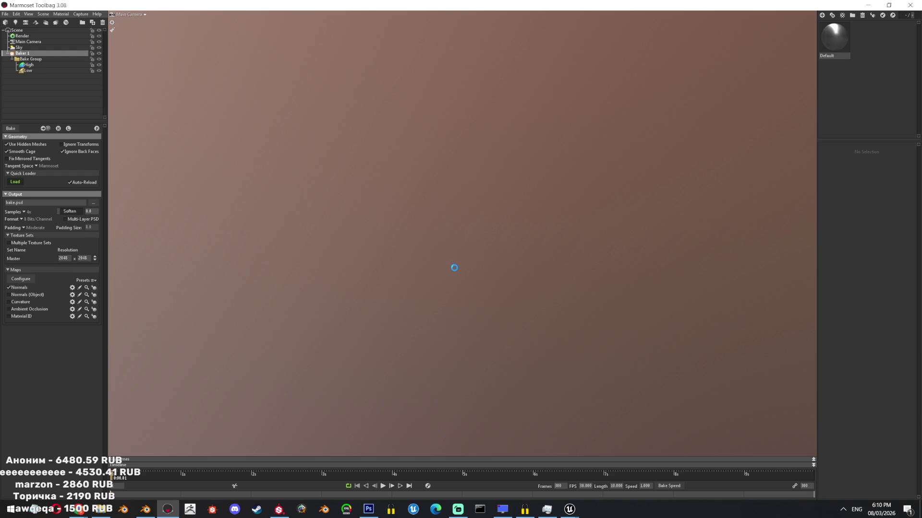
pyautogui.click(497, 303)
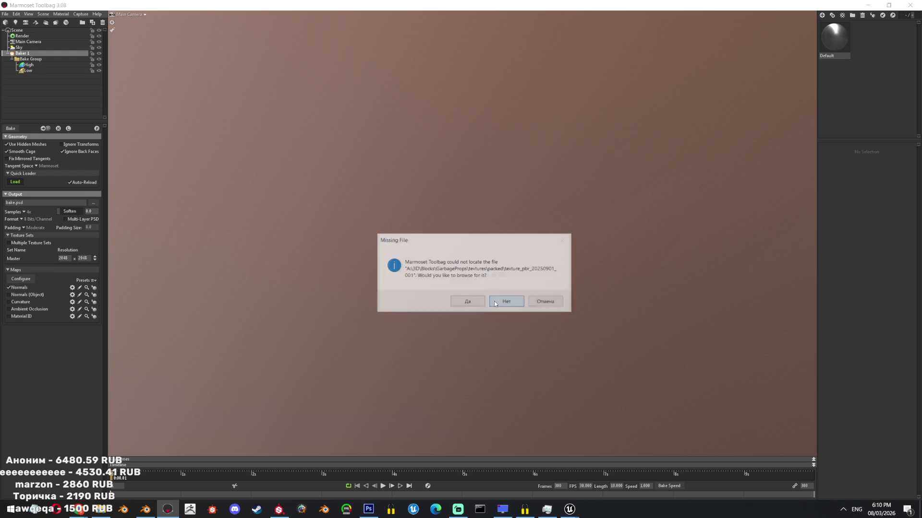
pyautogui.click(495, 301)
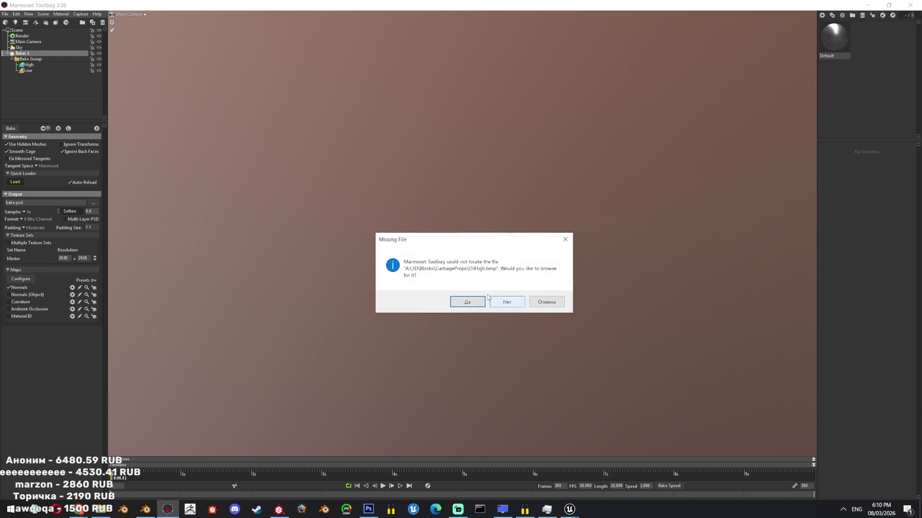
pyautogui.click(496, 303)
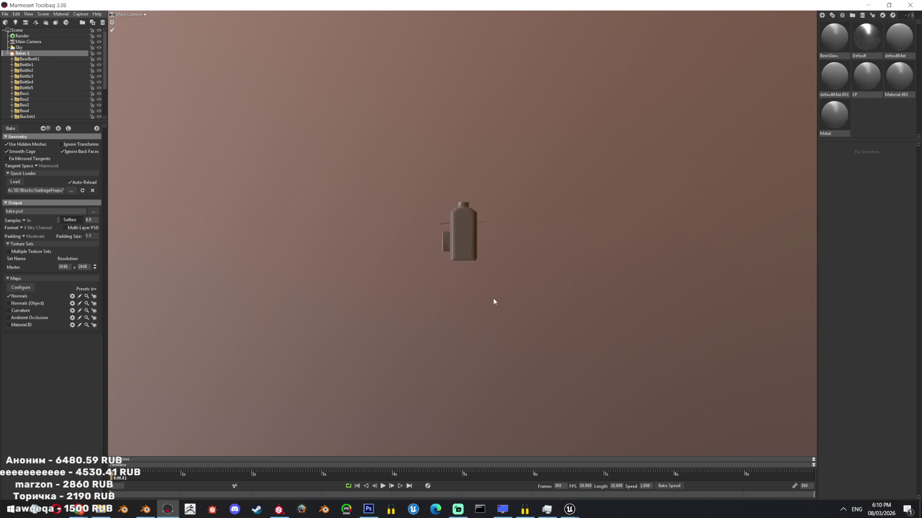
# Enable the Curvature map for the bake and switch back to Blender.
pyautogui.click(20, 312)
pyautogui.click(146, 509)
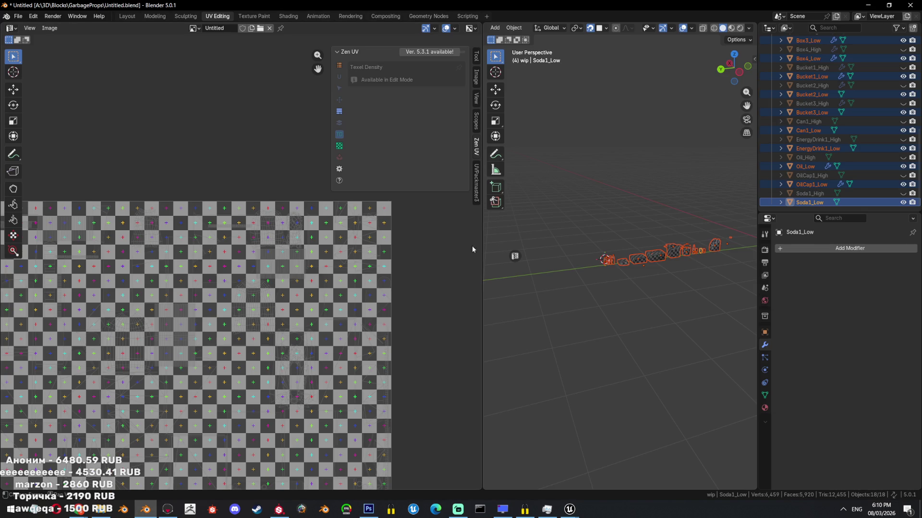
# In the Layout workspace triangulate the selected low-poly props and hide them.
pyautogui.click(127, 17)
pyautogui.scroll(2, 441, 227)
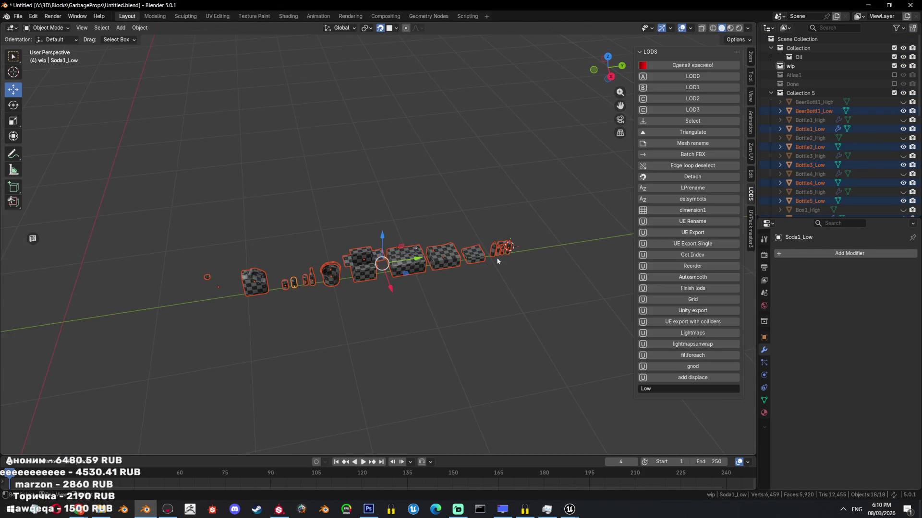
pyautogui.scroll(3, 496, 257)
pyautogui.click(692, 131)
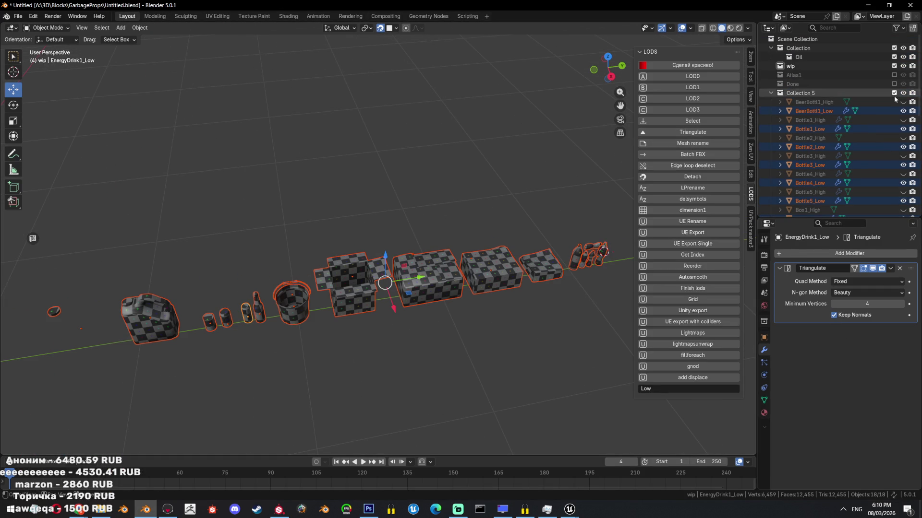
pyautogui.press('h')
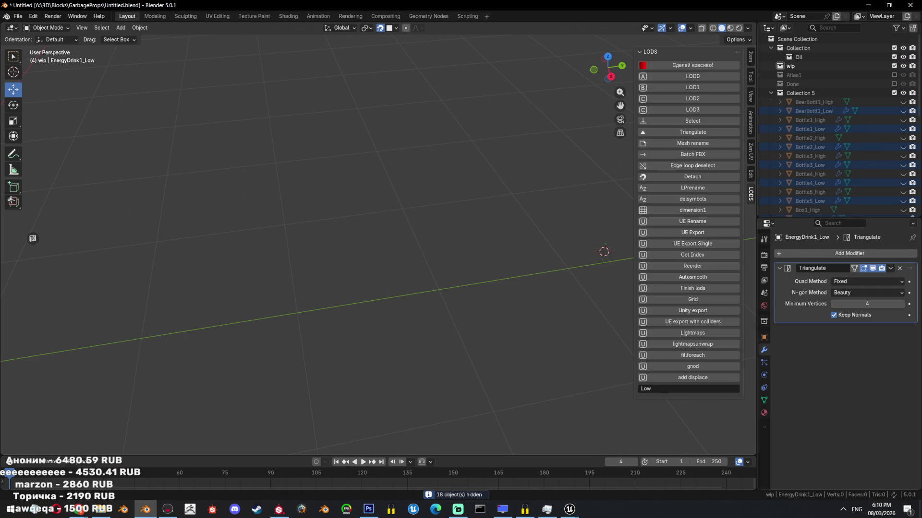
# Select all High objects by name filter, shade them smooth, then unhide every prop again.
pyautogui.click(659, 389)
pyautogui.write('High')
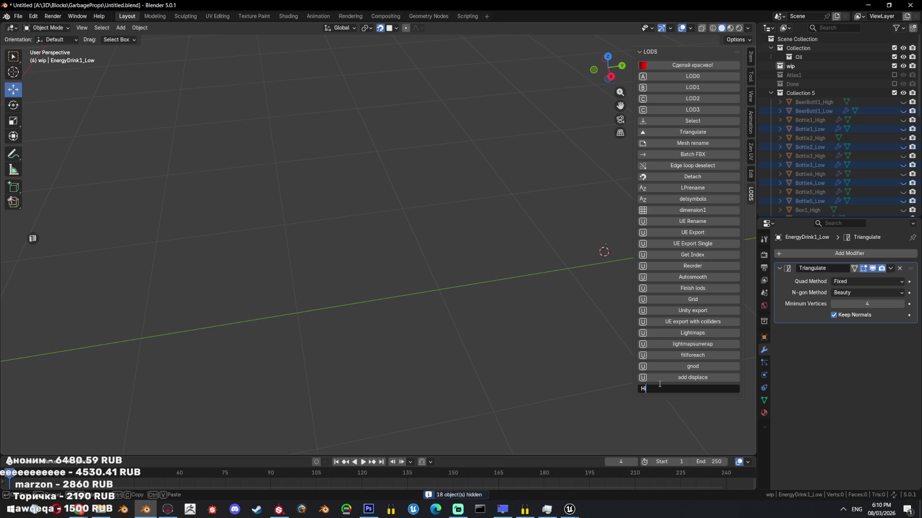
pyautogui.click(691, 120)
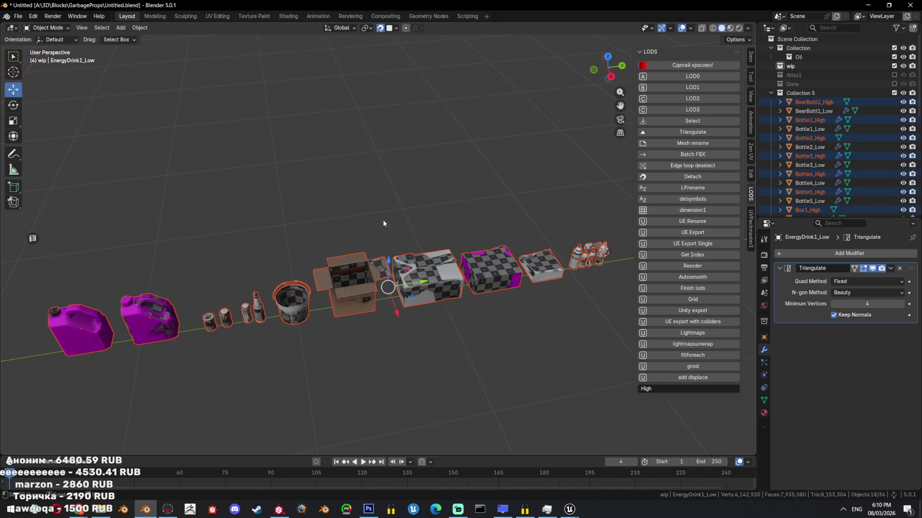
pyautogui.rightClick(534, 240)
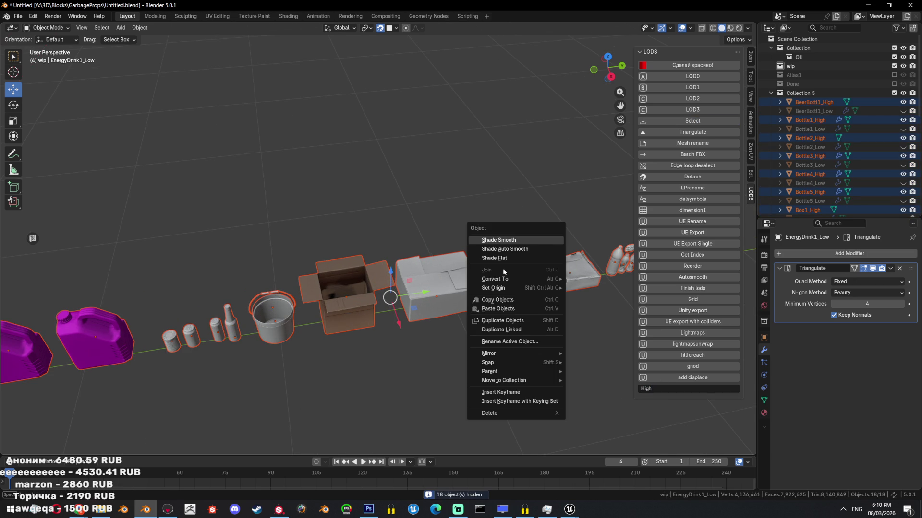
pyautogui.click(558, 241)
pyautogui.moveTo(558, 241)
pyautogui.mouseDown(button='middle')
pyautogui.moveTo(383, 332)
pyautogui.moveTo(352, 252)
pyautogui.moveTo(363, 237)
pyautogui.mouseUp(button='middle')
pyautogui.scroll(3, 382, 333)
pyautogui.scroll(1, 364, 237)
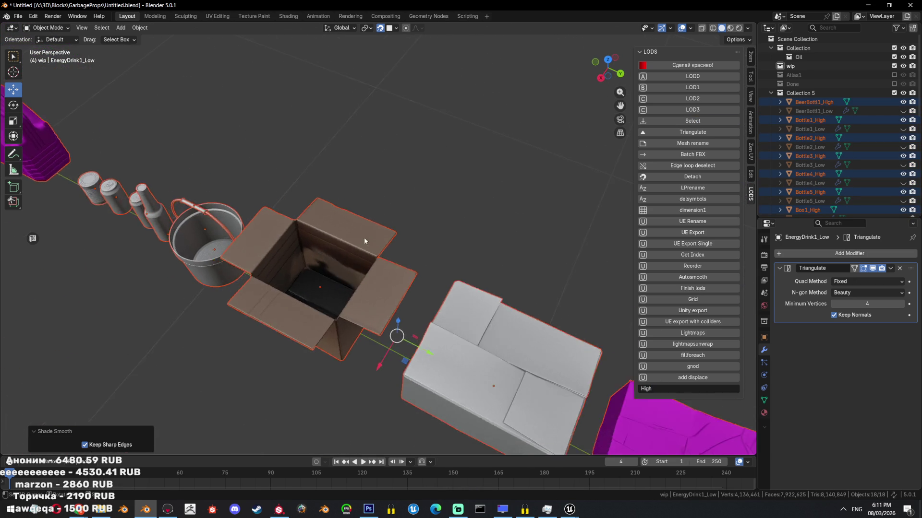
pyautogui.scroll(4, 507, 203)
pyautogui.scroll(-5, 508, 203)
pyautogui.scroll(-5, 435, 183)
pyautogui.scroll(-3, 514, 187)
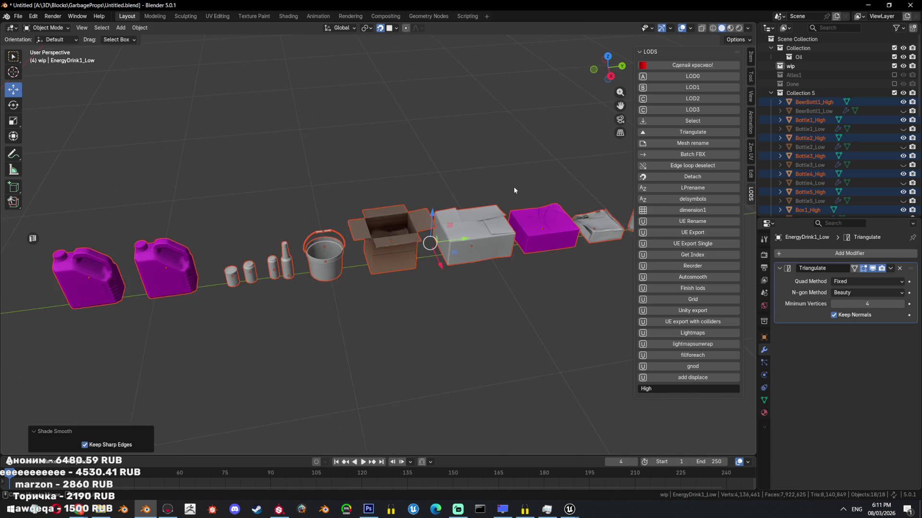
pyautogui.hotkey('alt', 'h')
pyautogui.click(18, 16)
pyautogui.moveTo(33, 152)
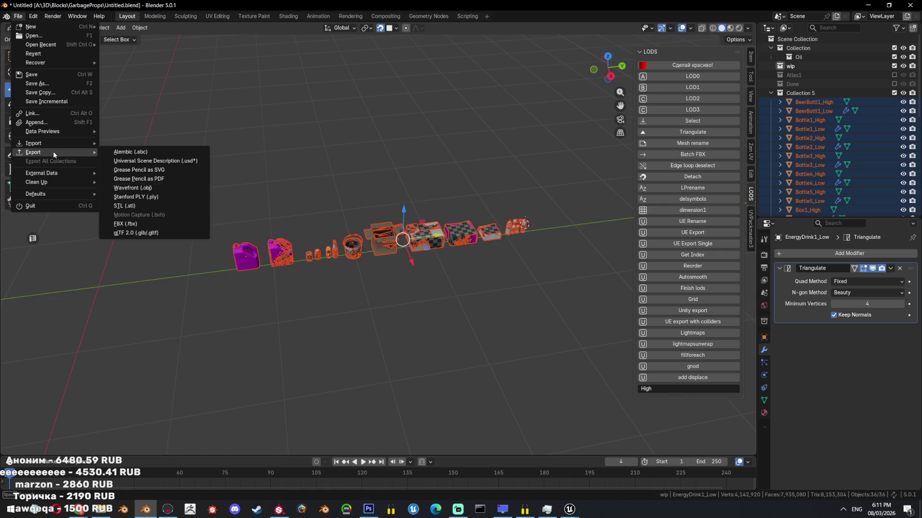
# Export the selection as FBX overwriting TestBake.fbx, then switch over to Marmoset Toolbag.
pyautogui.click(129, 224)
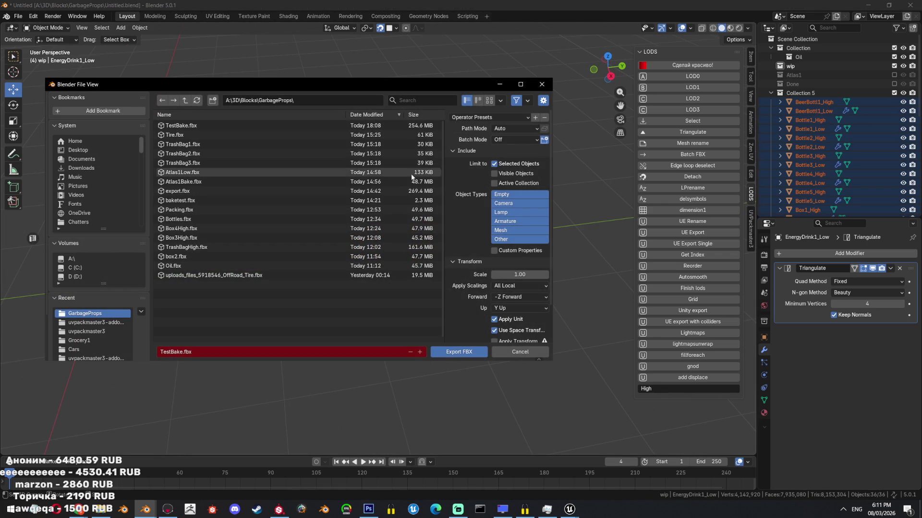
pyautogui.click(465, 352)
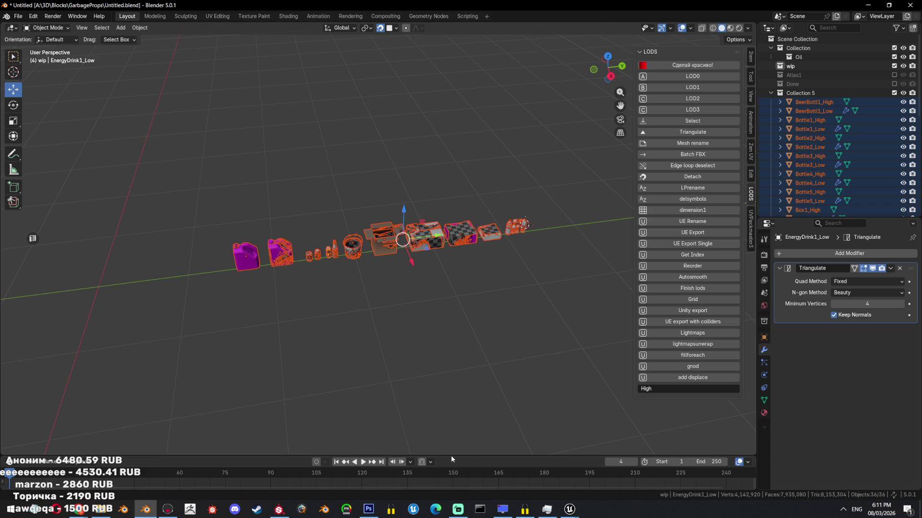
pyautogui.moveTo(538, 270); pyautogui.dragTo(535, 267, button='middle')
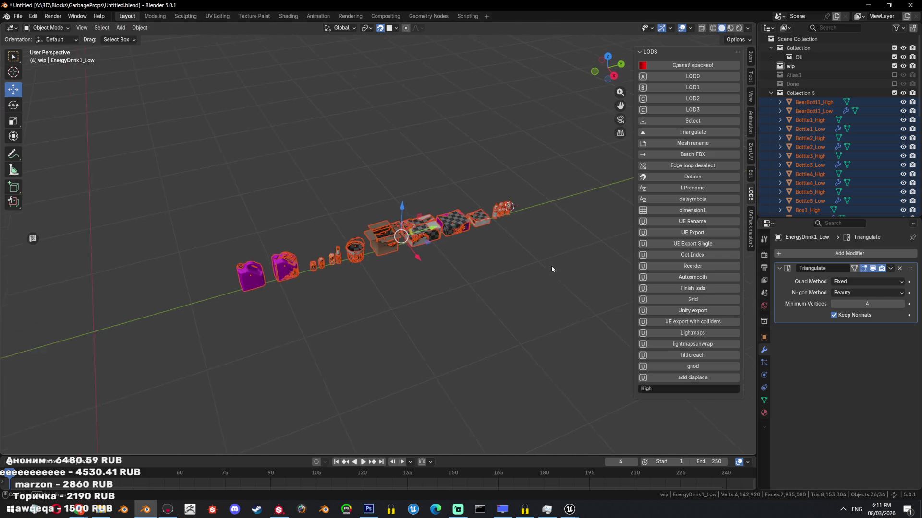
pyautogui.scroll(1, 554, 277)
pyautogui.scroll(3, 566, 288)
pyautogui.scroll(-3, 504, 296)
pyautogui.keyDown('shift'); pyautogui.moveTo(497, 297); pyautogui.dragTo(434, 320, button='middle'); pyautogui.keyUp('shift')
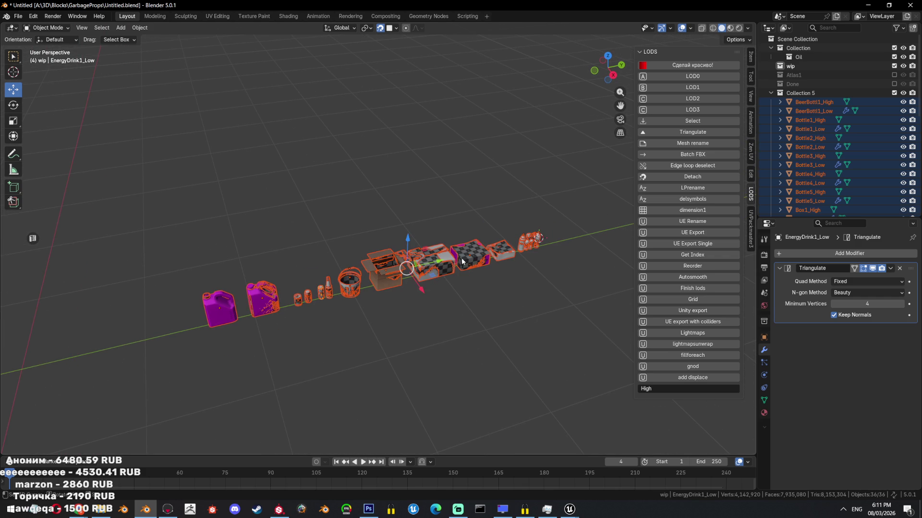
pyautogui.click(168, 509)
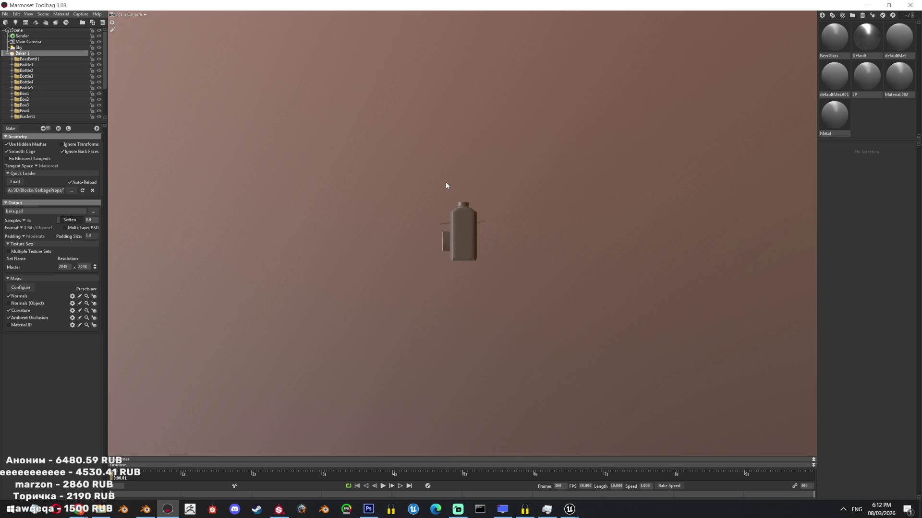
pyautogui.scroll(3, 465, 224)
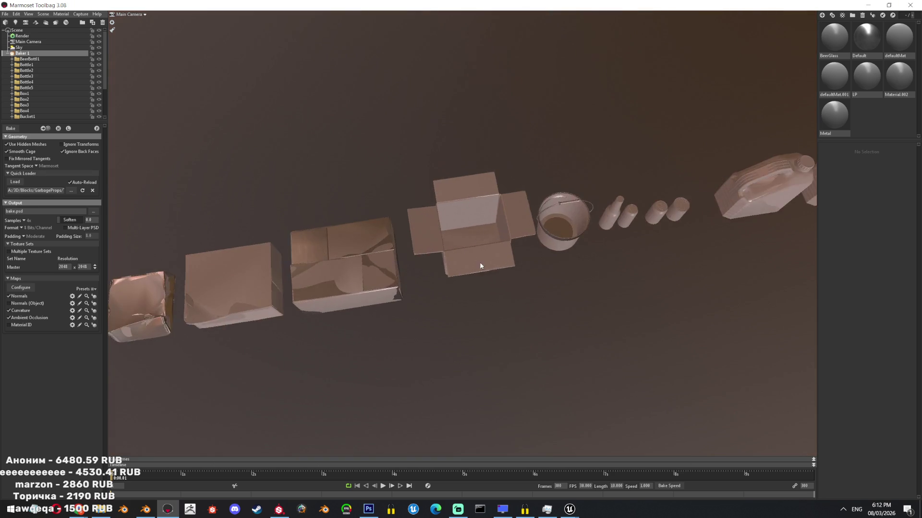
pyautogui.scroll(3, 468, 235)
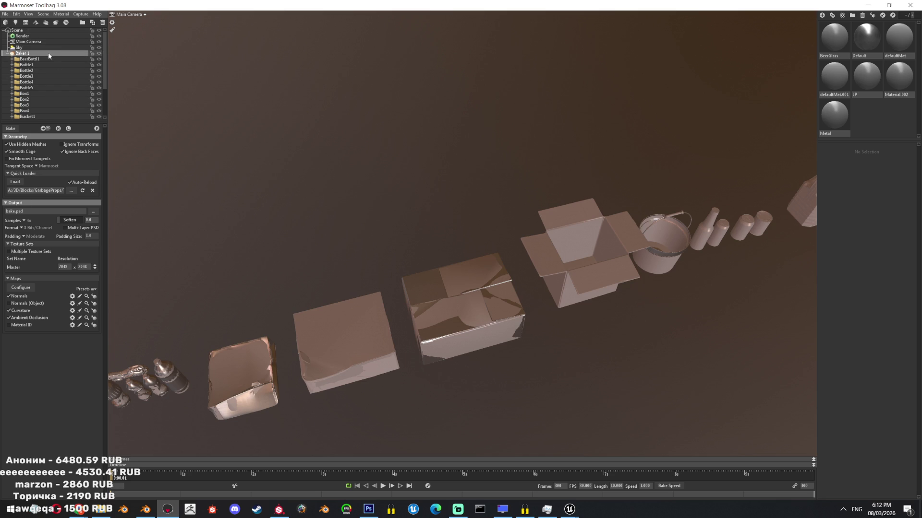
pyautogui.scroll(-3, 18, 78)
pyautogui.scroll(3, 18, 78)
pyautogui.click(458, 509)
pyautogui.click(6, 54)
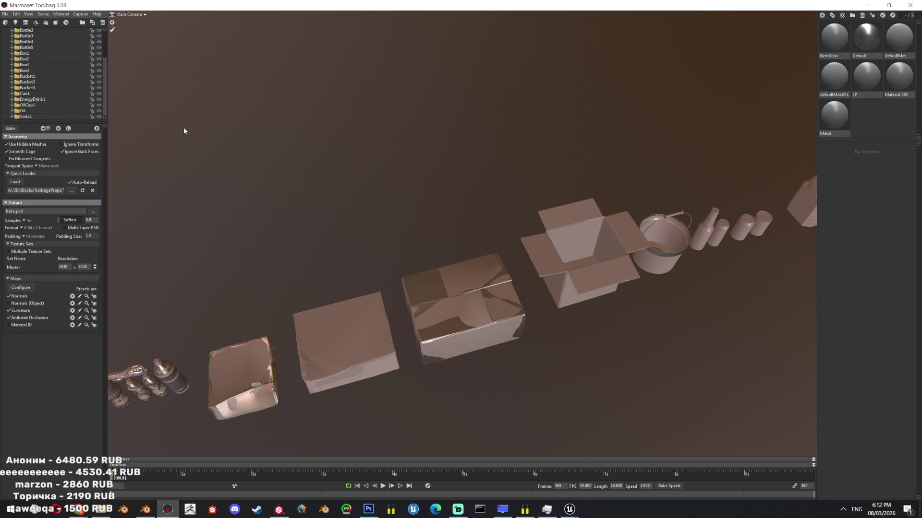
pyautogui.scroll(-1, 62, 70)
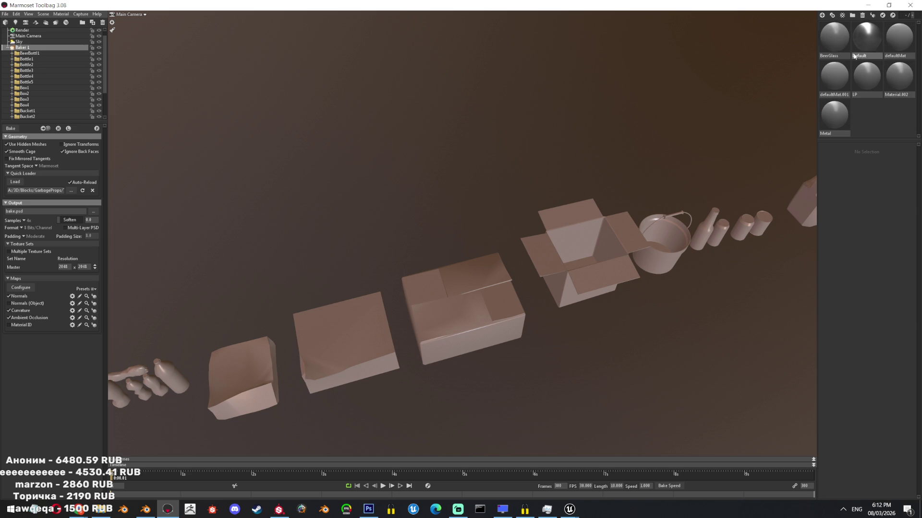
# Load testbake_normal.psd into the LP material's Normal Map slot, dismissing an accidentally opened system launcher.
pyautogui.click(866, 83)
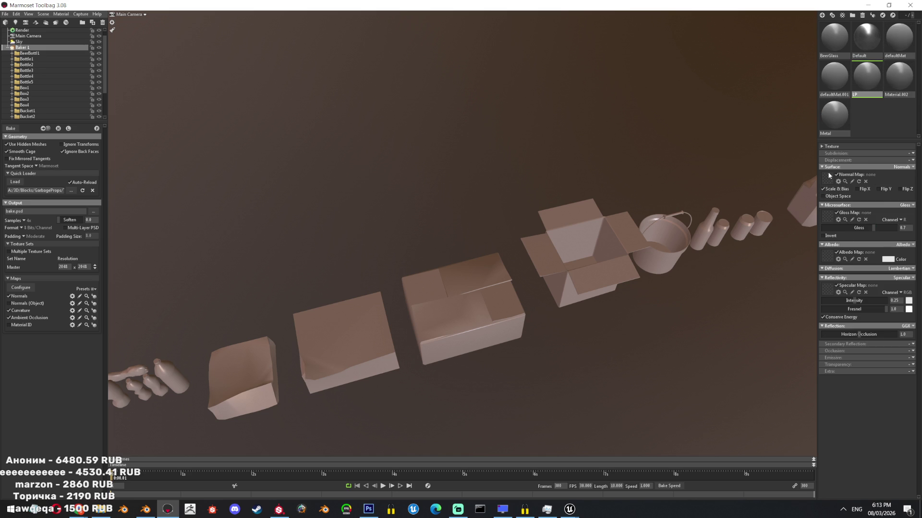
pyautogui.click(829, 177)
pyautogui.doubleClick(344, 381)
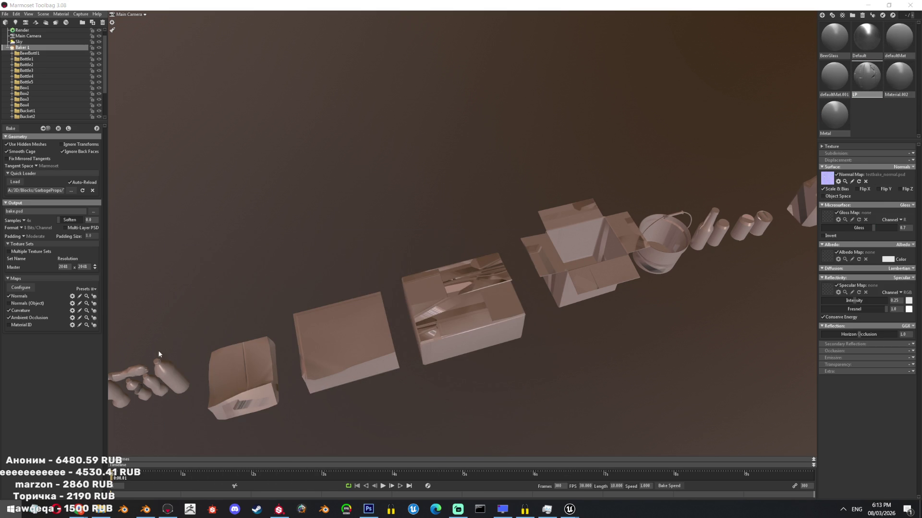
pyautogui.press('super')
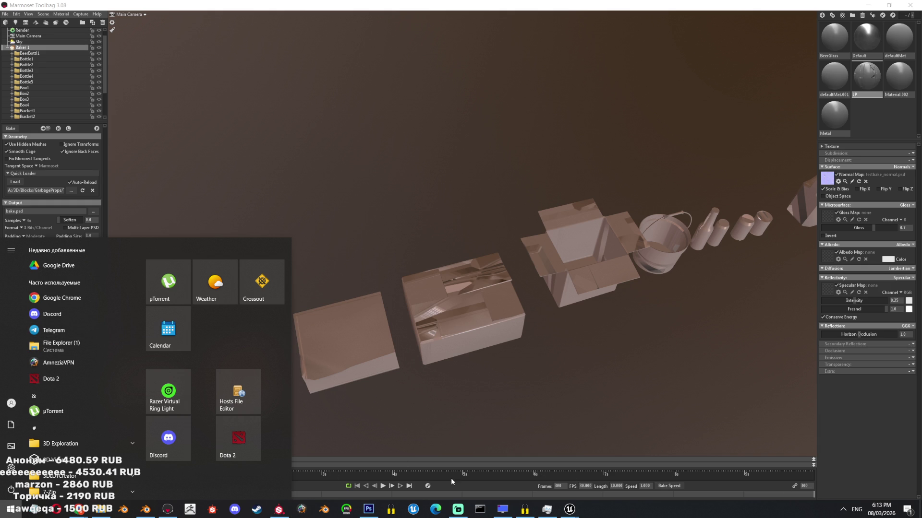
pyautogui.click(437, 494)
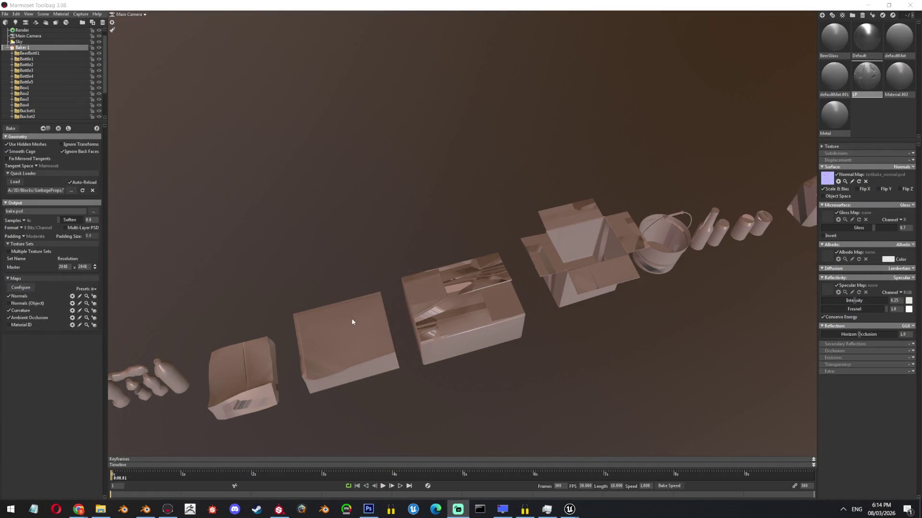
# Bake the props and inspect the result around the bucket and box, framing all props in view.
pyautogui.moveTo(359, 205); pyautogui.dragTo(453, 189)
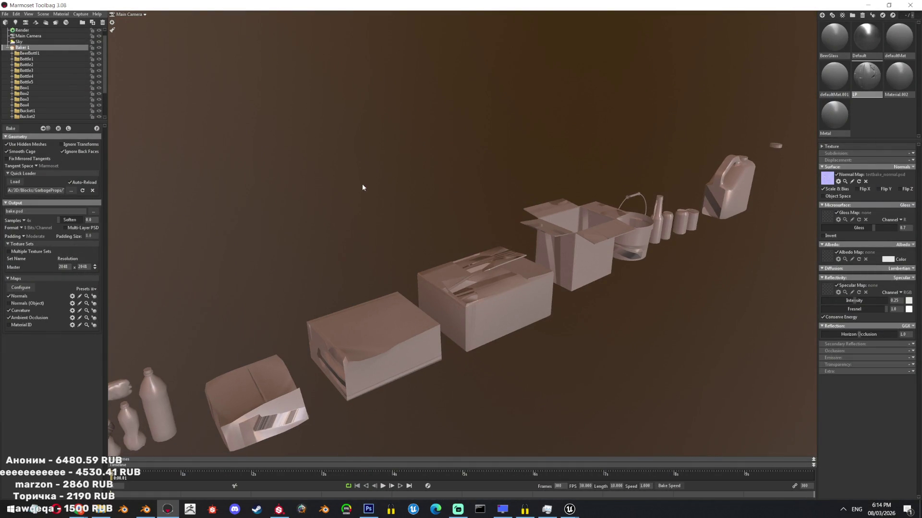
pyautogui.moveTo(364, 189); pyautogui.dragTo(496, 260)
pyautogui.scroll(5, 440, 291)
pyautogui.scroll(-5, 441, 291)
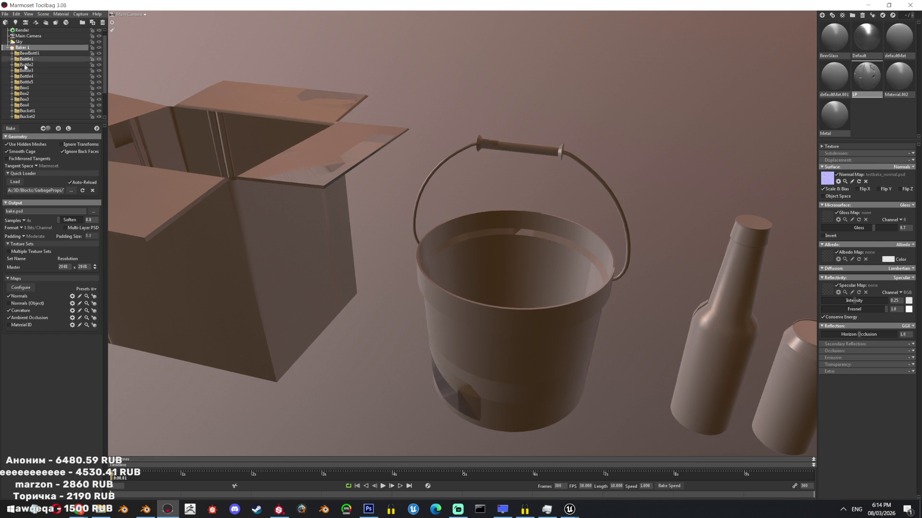
pyautogui.click(7, 151)
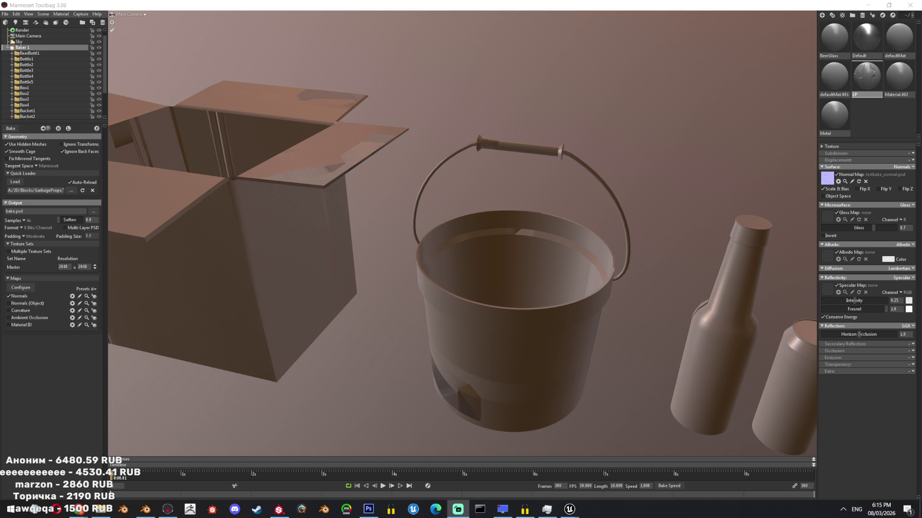
pyautogui.click(511, 251)
pyautogui.click(681, 148)
pyautogui.moveTo(682, 149); pyautogui.dragTo(575, 223)
pyautogui.press('f')
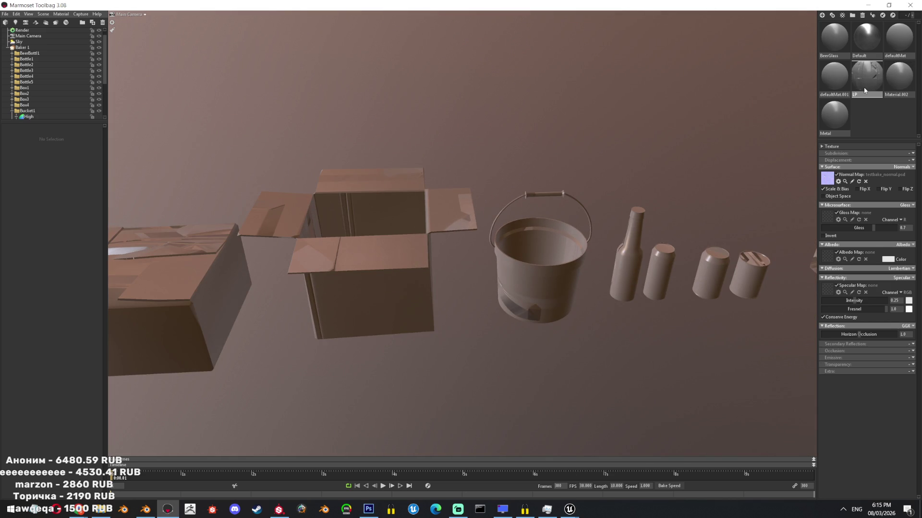
# Select Baker 1 and bring up the output path chooser for the bake files.
pyautogui.click(827, 179)
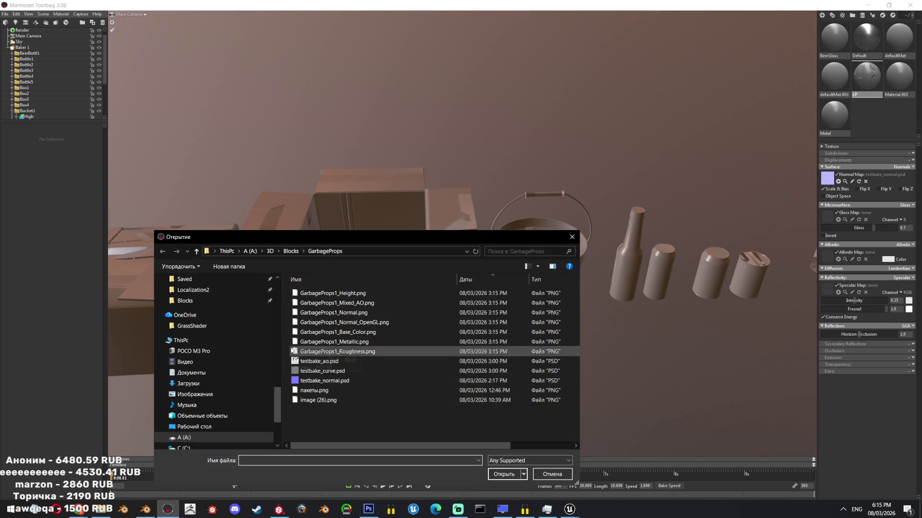
pyautogui.click(22, 47)
pyautogui.click(95, 211)
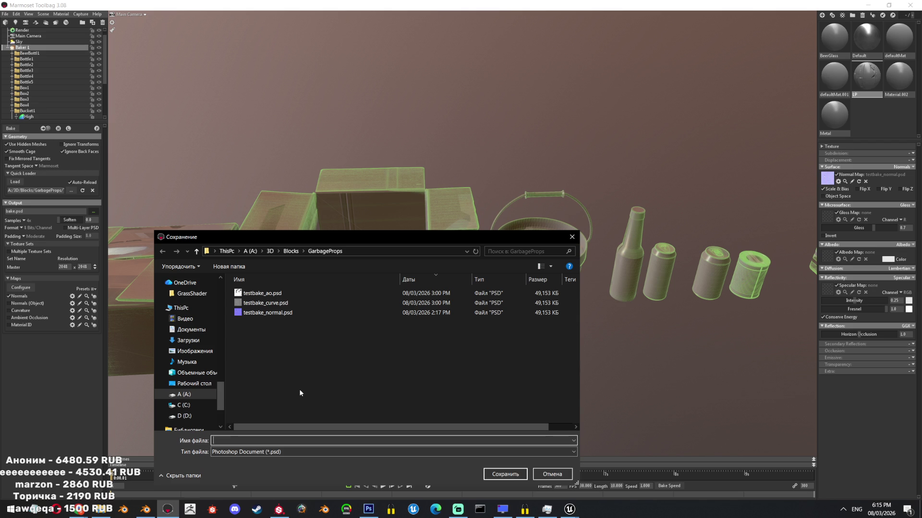
pyautogui.write('testbake2')
# Save the bake output as testbake2 and load testbake2_normal.psd as the LP material's normal map.
pyautogui.press('Return')
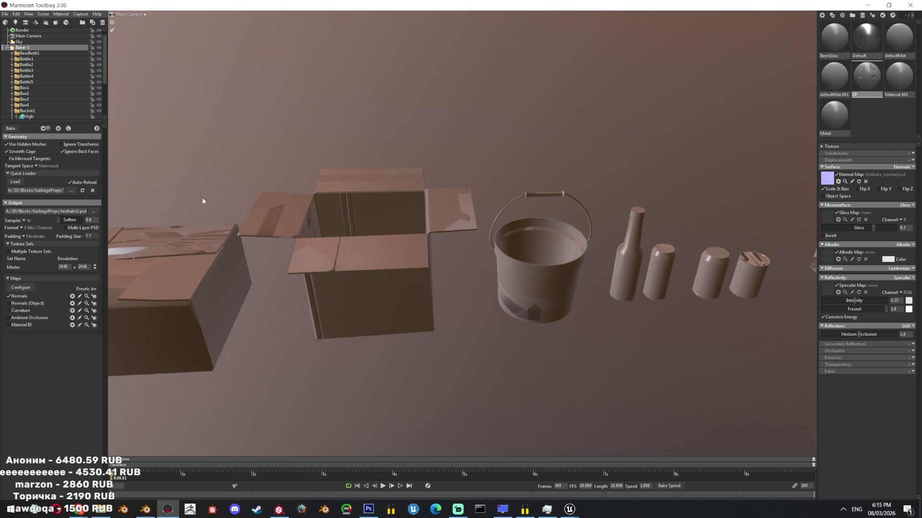
pyautogui.moveTo(535, 144); pyautogui.dragTo(13, 128)
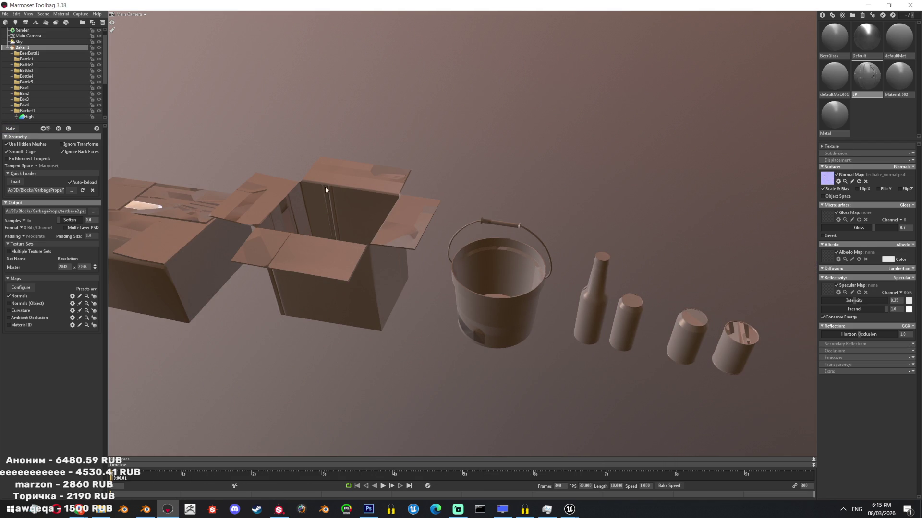
pyautogui.click(828, 179)
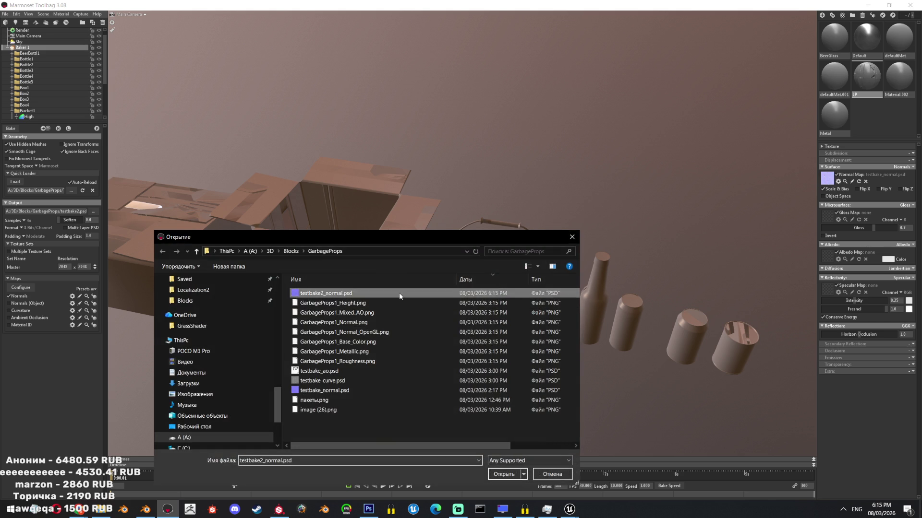
pyautogui.doubleClick(401, 296)
# Inspect the bucket and cardboard box, then select the jerry can and show its high-poly version.
pyautogui.moveTo(539, 277); pyautogui.dragTo(524, 269)
pyautogui.scroll(2, 559, 304)
pyautogui.scroll(3, 679, 323)
pyautogui.scroll(2, 644, 325)
pyautogui.doubleClick(406, 309)
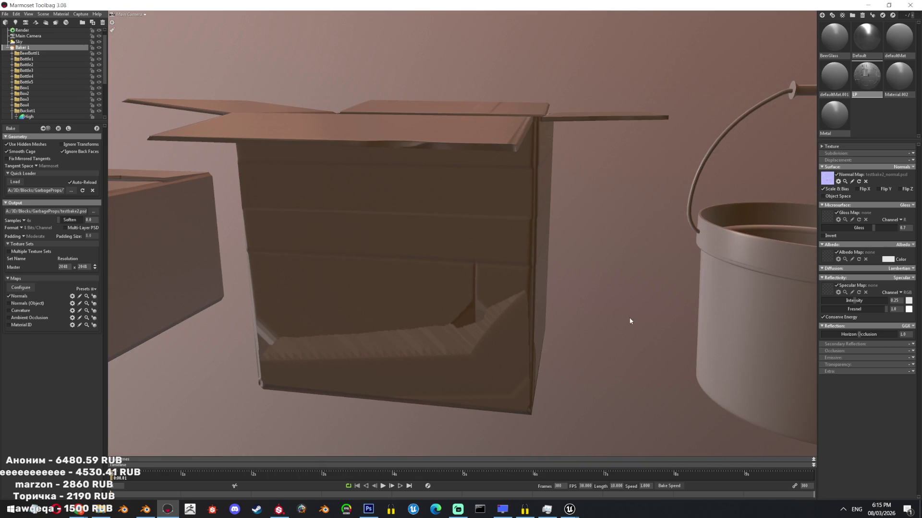
pyautogui.scroll(-5, 628, 314)
pyautogui.moveTo(629, 315); pyautogui.dragTo(527, 279, button='middle')
pyautogui.scroll(3, 528, 279)
pyautogui.moveTo(540, 283)
pyautogui.mouseDown()
pyautogui.moveTo(648, 293)
pyautogui.moveTo(533, 363)
pyautogui.moveTo(515, 339)
pyautogui.mouseUp()
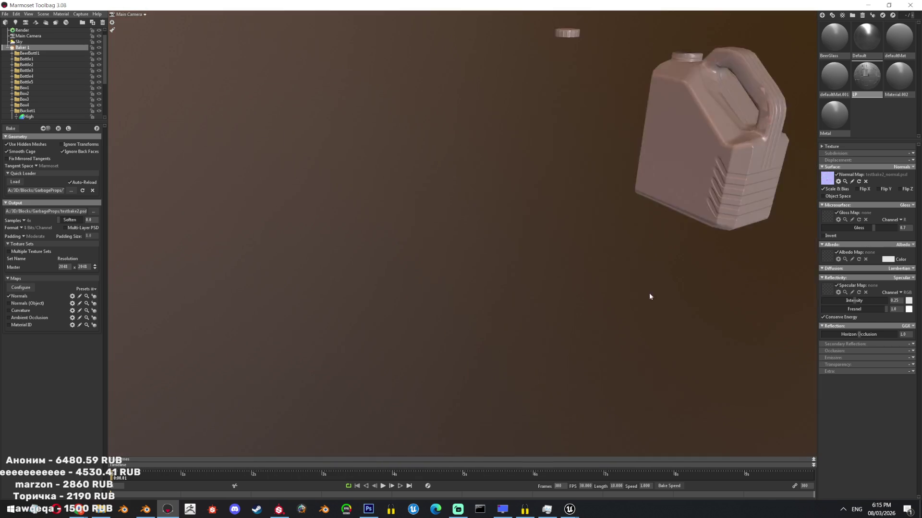
pyautogui.scroll(2, 508, 344)
pyautogui.click(511, 338)
pyautogui.press('q')
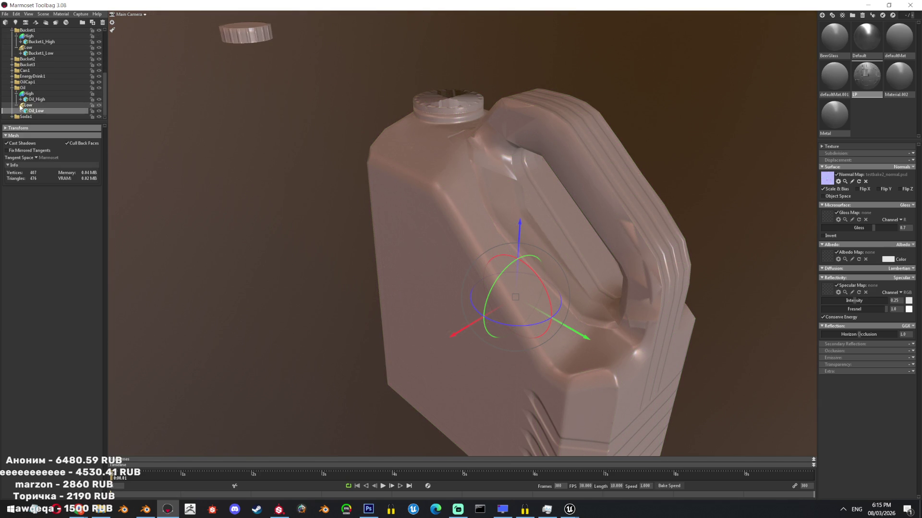
# Set the Oil Low group's cage offset to about 2.261, inspect the can's handle, and switch to Blender.
pyautogui.click(27, 105)
pyautogui.moveTo(33, 185); pyautogui.dragTo(40, 186)
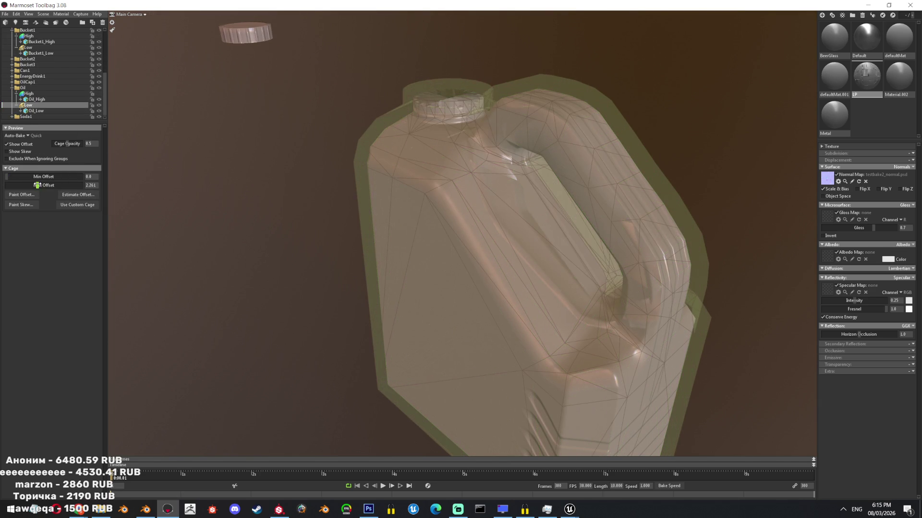
pyautogui.click(631, 177)
pyautogui.moveTo(632, 177)
pyautogui.mouseDown()
pyautogui.moveTo(509, 240)
pyautogui.moveTo(511, 189)
pyautogui.moveTo(490, 222)
pyautogui.moveTo(386, 203)
pyautogui.moveTo(466, 206)
pyautogui.moveTo(513, 178)
pyautogui.moveTo(448, 157)
pyautogui.moveTo(457, 140)
pyautogui.moveTo(507, 201)
pyautogui.moveTo(588, 202)
pyautogui.moveTo(555, 199)
pyautogui.moveTo(494, 251)
pyautogui.mouseUp()
pyautogui.click(494, 251)
pyautogui.moveTo(558, 301); pyautogui.dragTo(586, 293)
pyautogui.scroll(3, 588, 302)
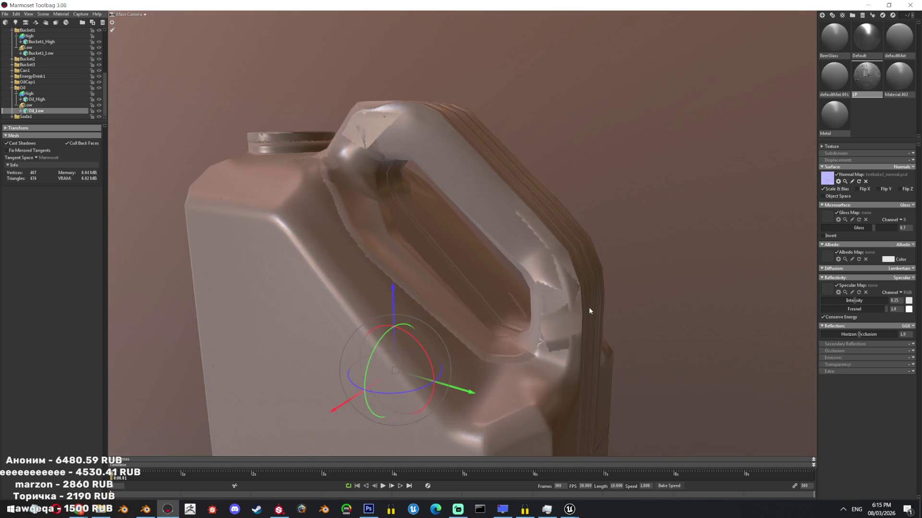
pyautogui.scroll(4, 591, 309)
pyautogui.hotkey('alt', 'Tab')
pyautogui.scroll(2, 381, 335)
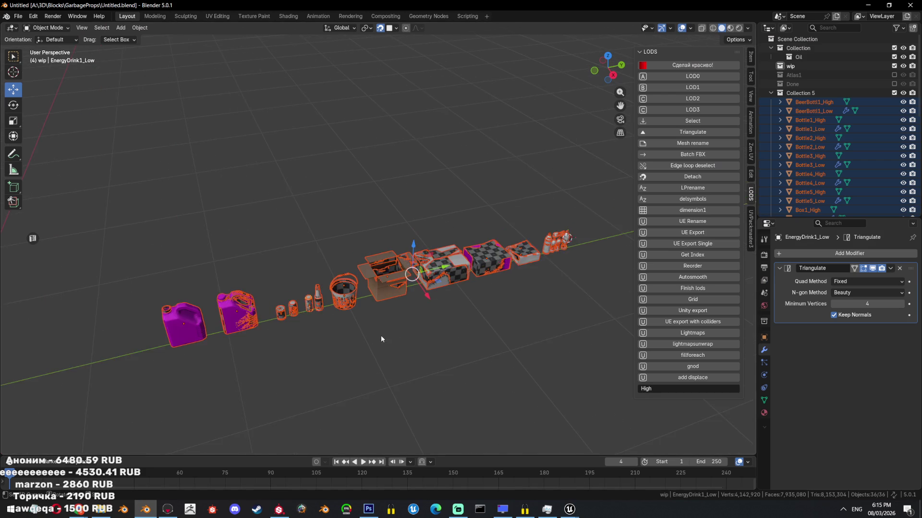
pyautogui.scroll(3, 344, 282)
pyautogui.scroll(2, 336, 239)
# Isolate the canister in local view, juggle visibility of Oil_Low, Oil_High and Can1_Low, and select the Oil_Low canister.
pyautogui.press('KP_Divide')
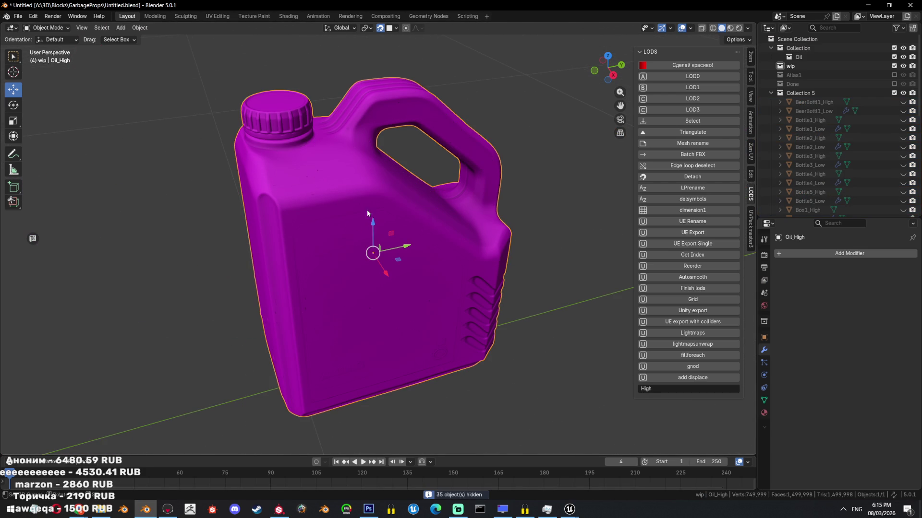
pyautogui.scroll(-3, 835, 130)
pyautogui.scroll(-3, 856, 136)
pyautogui.scroll(-3, 866, 132)
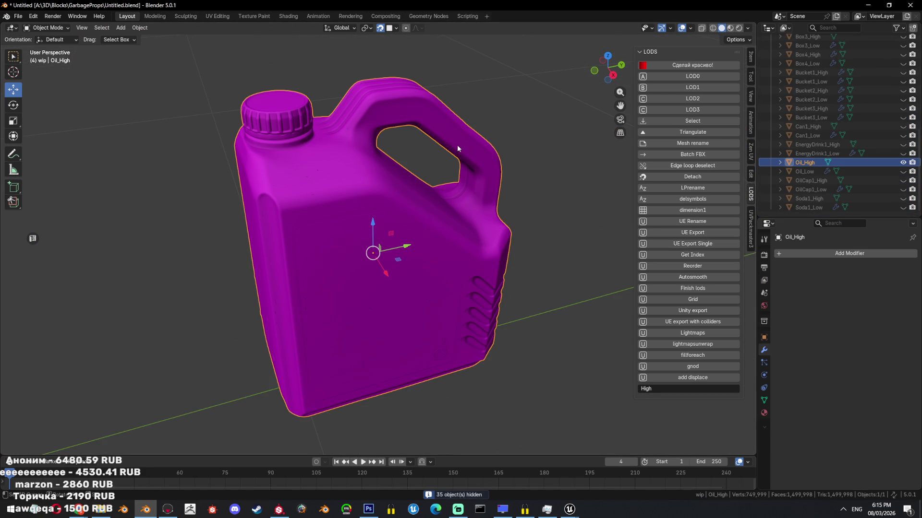
pyautogui.scroll(2, 457, 145)
pyautogui.click(903, 171)
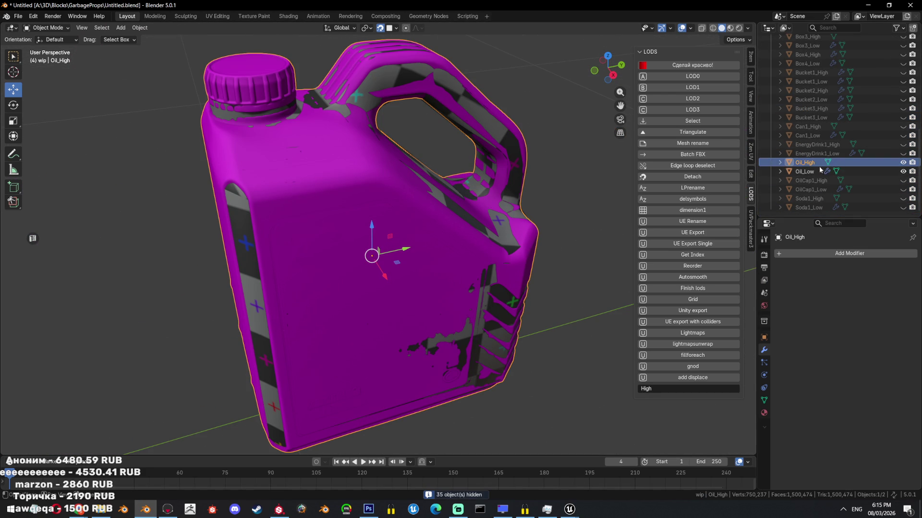
pyautogui.click(806, 172)
pyautogui.hotkey('shift', 'h')
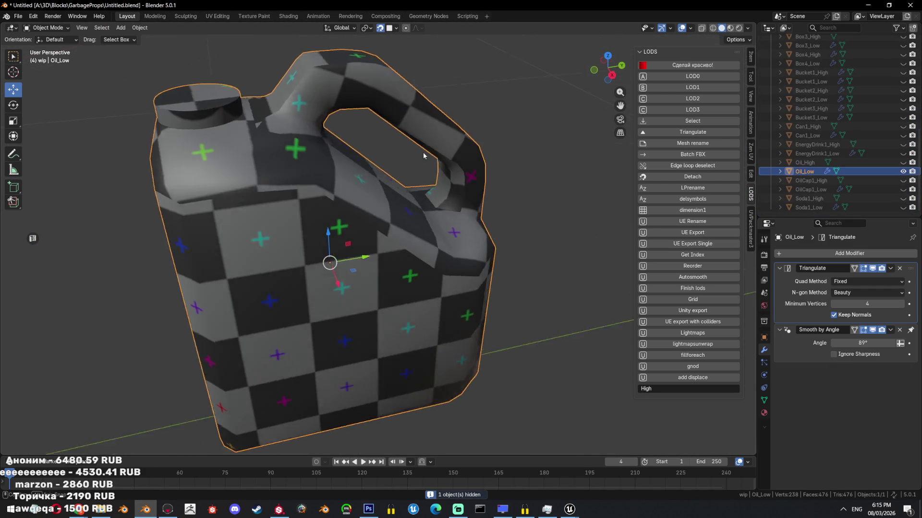
pyautogui.moveTo(387, 118); pyautogui.dragTo(432, 158, button='middle')
pyautogui.scroll(1, 864, 180)
pyautogui.click(903, 180)
pyautogui.scroll(3, 581, 171)
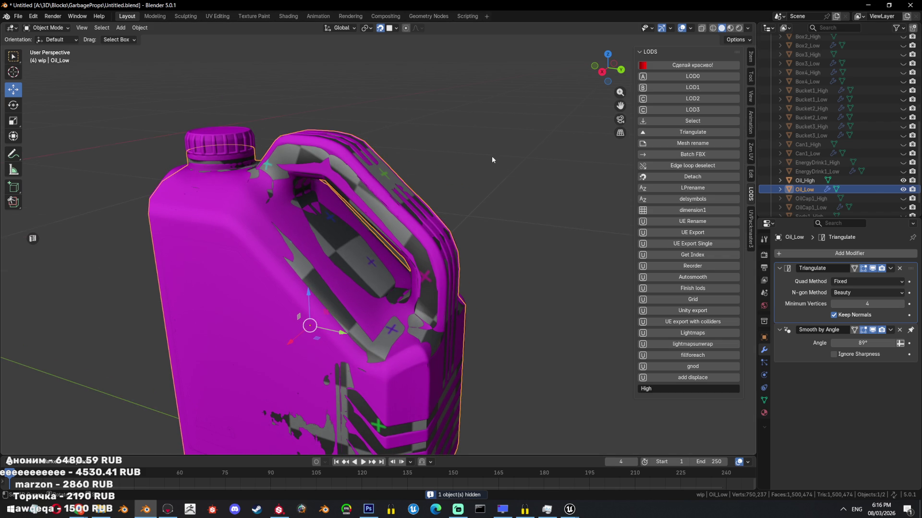
pyautogui.moveTo(495, 161); pyautogui.dragTo(504, 168, button='middle')
pyautogui.scroll(2, 864, 180)
pyautogui.click(903, 188)
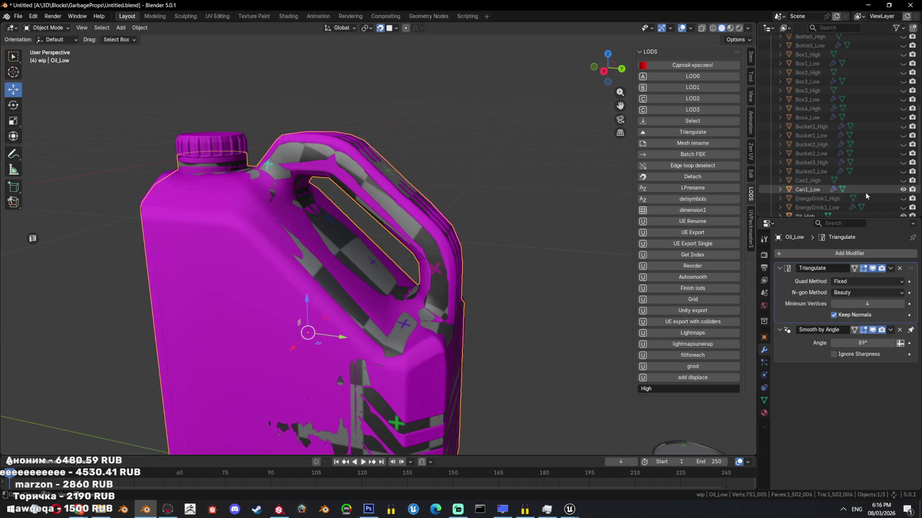
pyautogui.click(808, 189)
pyautogui.press('Tab')
pyautogui.press('KP_Decimal')
pyautogui.scroll(-3, 498, 190)
pyautogui.hotkey('alt', 'z')
pyautogui.keyDown('shift'); pyautogui.moveTo(496, 188); pyautogui.dragTo(552, 206, button='middle'); pyautogui.keyUp('shift')
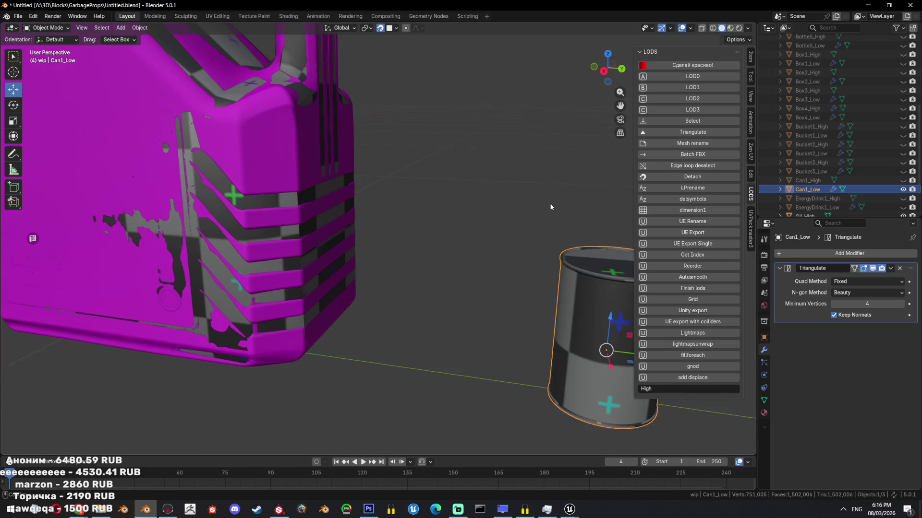
pyautogui.press('Tab')
pyautogui.click(329, 134)
pyautogui.scroll(2, 330, 134)
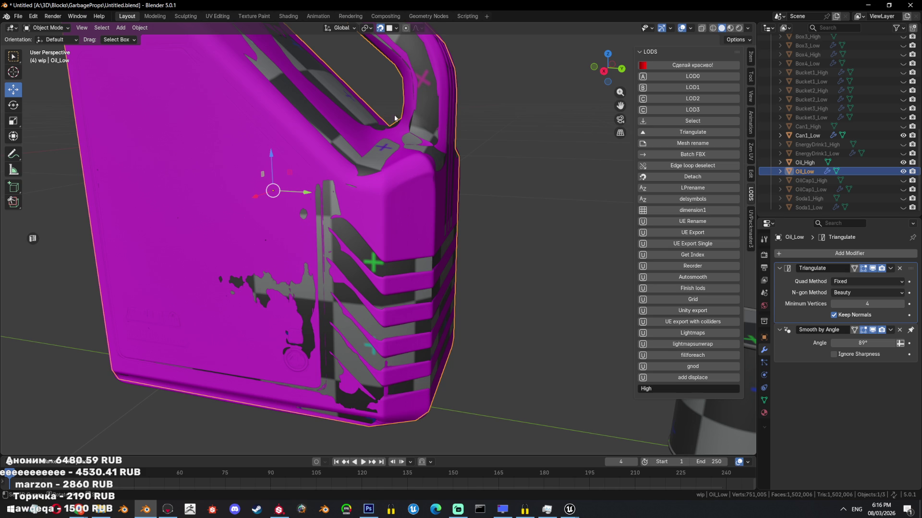
# In Edit Mode fatten Oil_Low's handle faces outward about 8 mm over the high-poly with Alt+S.
pyautogui.moveTo(398, 115); pyautogui.dragTo(396, 187, button='middle')
pyautogui.press('Tab')
pyautogui.scroll(4, 448, 155)
pyautogui.hotkey('alt', 's')
pyautogui.click(423, 151)
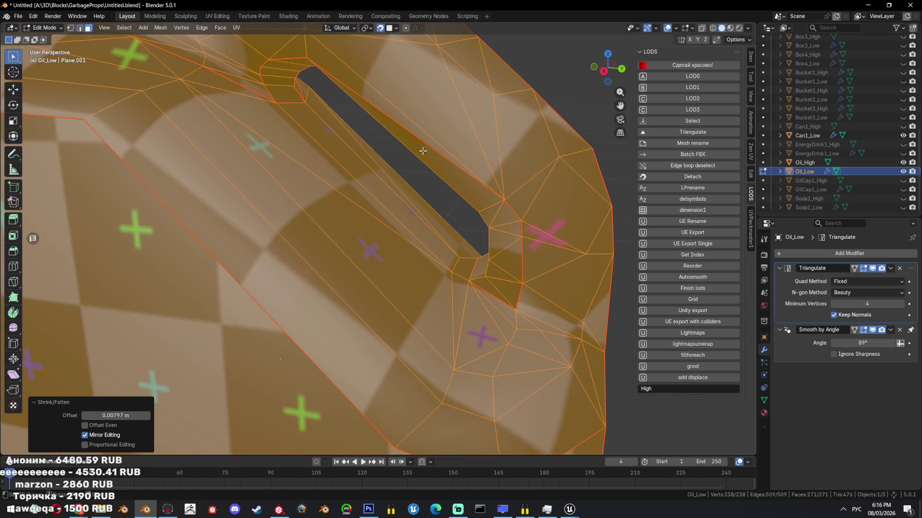
pyautogui.scroll(-5, 422, 150)
pyautogui.scroll(-2, 461, 174)
pyautogui.scroll(-4, 494, 195)
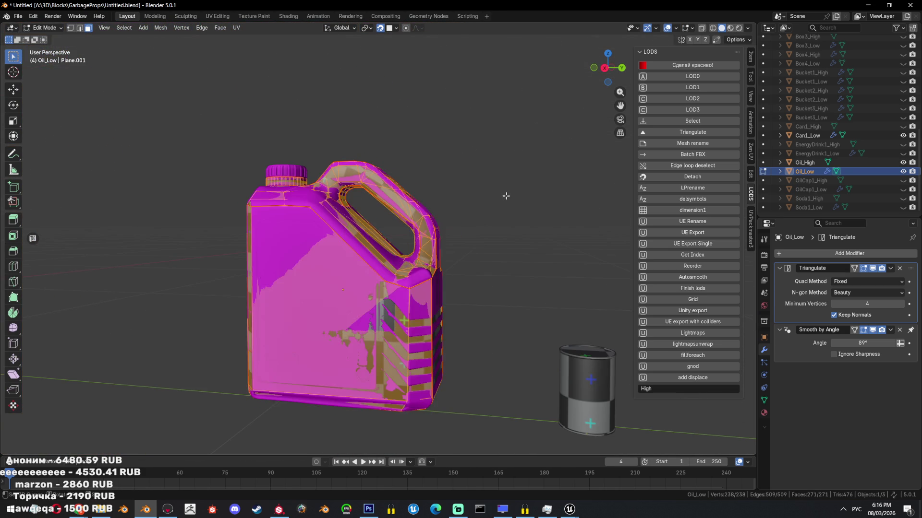
pyautogui.press('Tab')
pyautogui.moveTo(506, 195); pyautogui.dragTo(475, 227, button='middle')
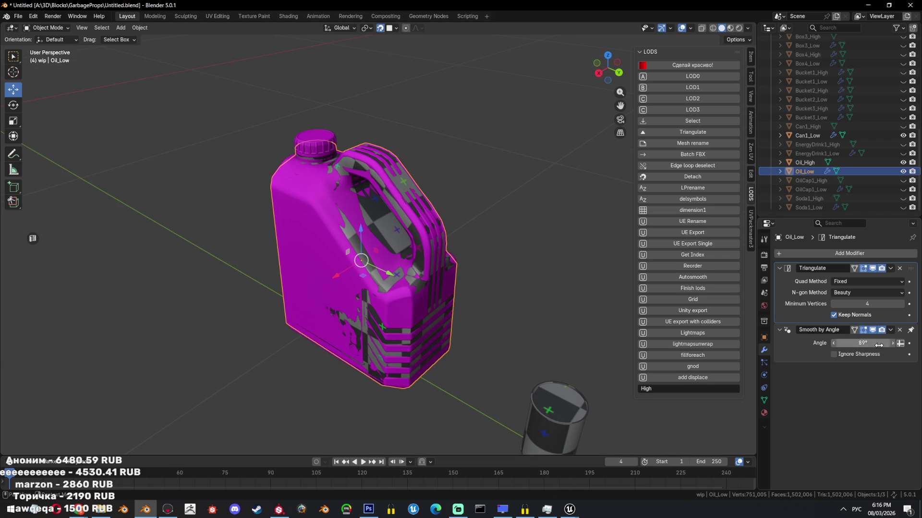
# Collapse the Smooth by Angle modifier and switch back to Marmoset Toolbag.
pyautogui.click(906, 330)
pyautogui.click(779, 329)
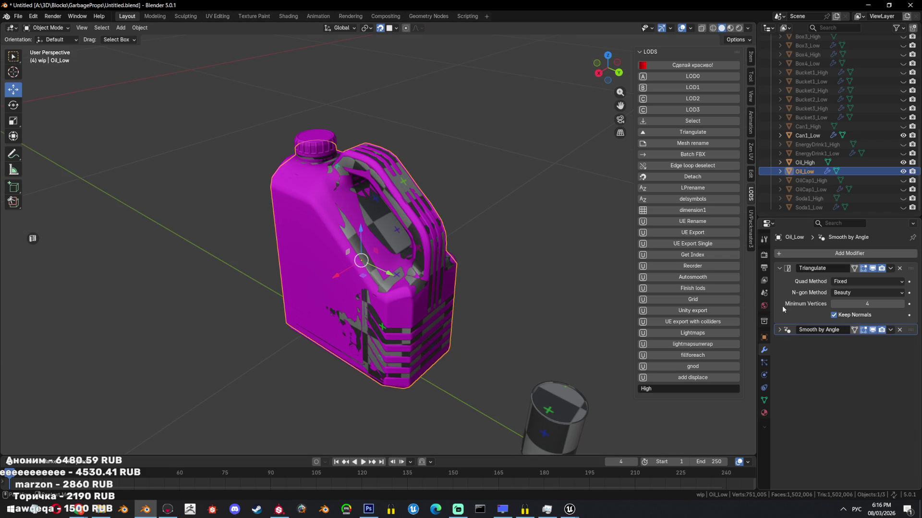
pyautogui.hotkey('alt', 'Tab')
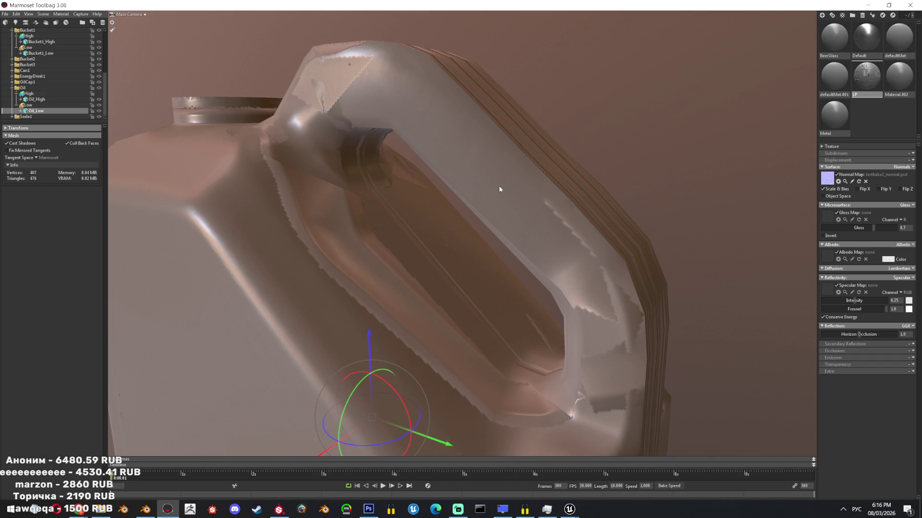
# Raise the Oil > Low bake group's Cage Max Offset to about 2.46, then isolate Oil_Low back in Blender.
pyautogui.moveTo(499, 189); pyautogui.dragTo(287, 146)
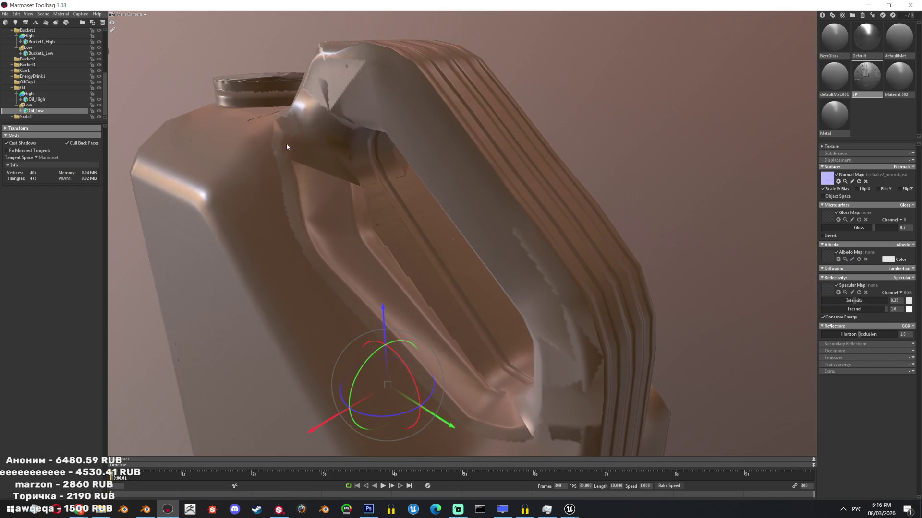
pyautogui.click(24, 87)
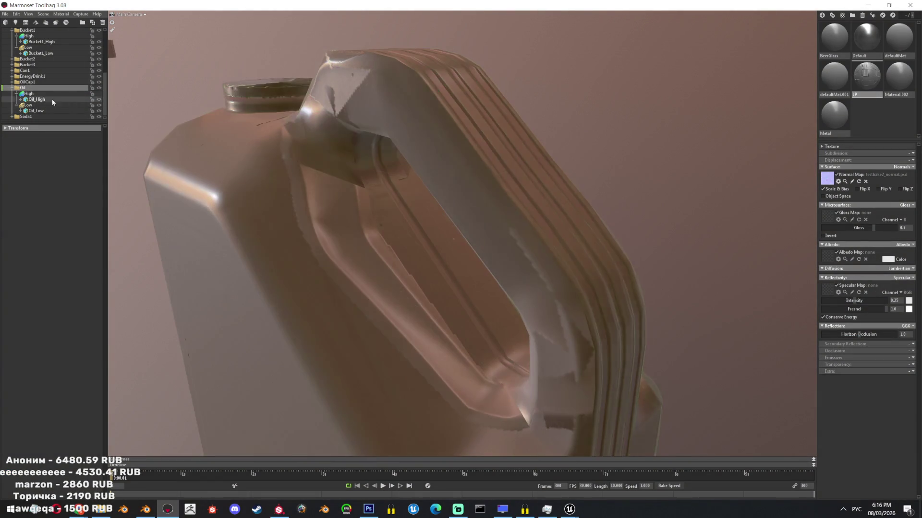
pyautogui.click(52, 104)
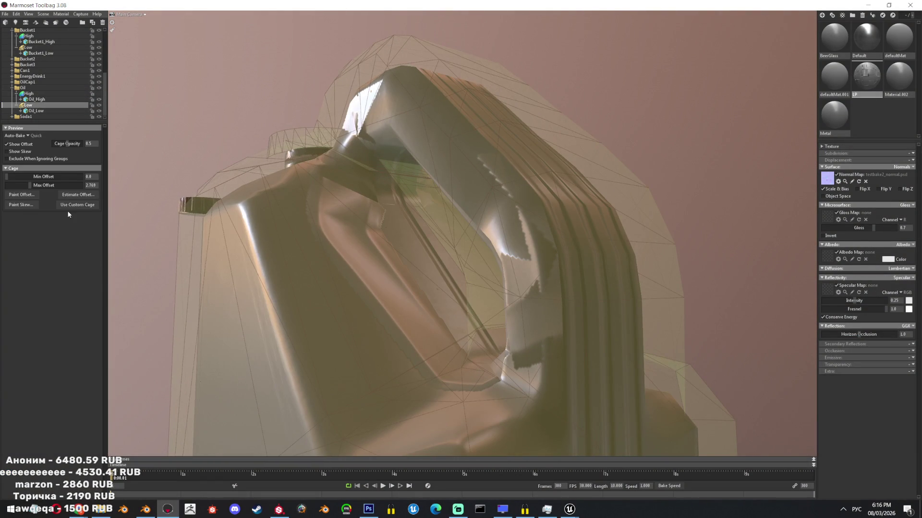
pyautogui.moveTo(23, 186); pyautogui.dragTo(821, 228)
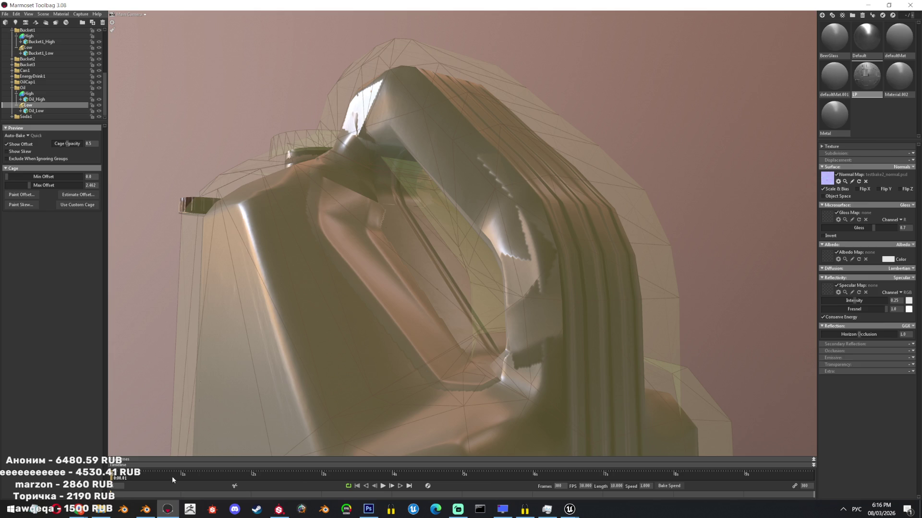
pyautogui.click(144, 509)
pyautogui.hotkey('shift', 'h')
# In UV Editing edit mode, isolate the canister's linked handle island and clear the selection.
pyautogui.press('Tab')
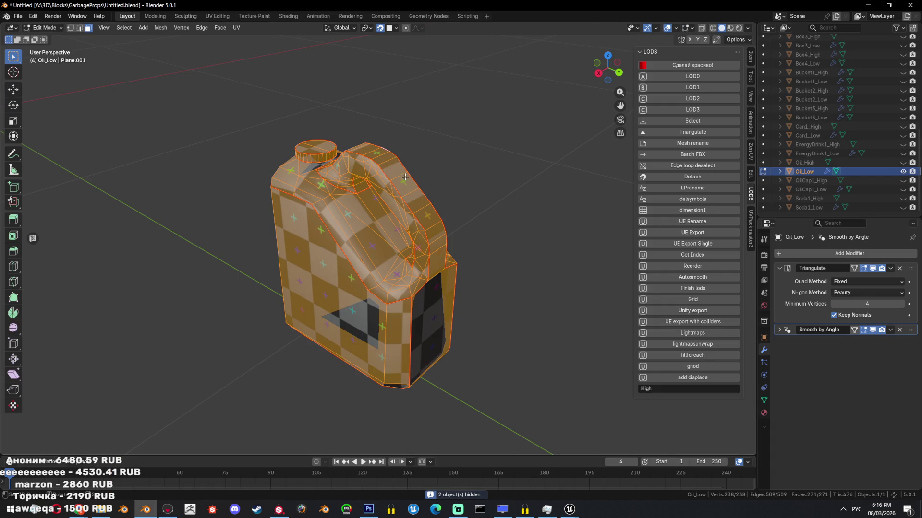
pyautogui.click(218, 16)
pyautogui.scroll(-2, 216, 198)
pyautogui.scroll(-1, 217, 198)
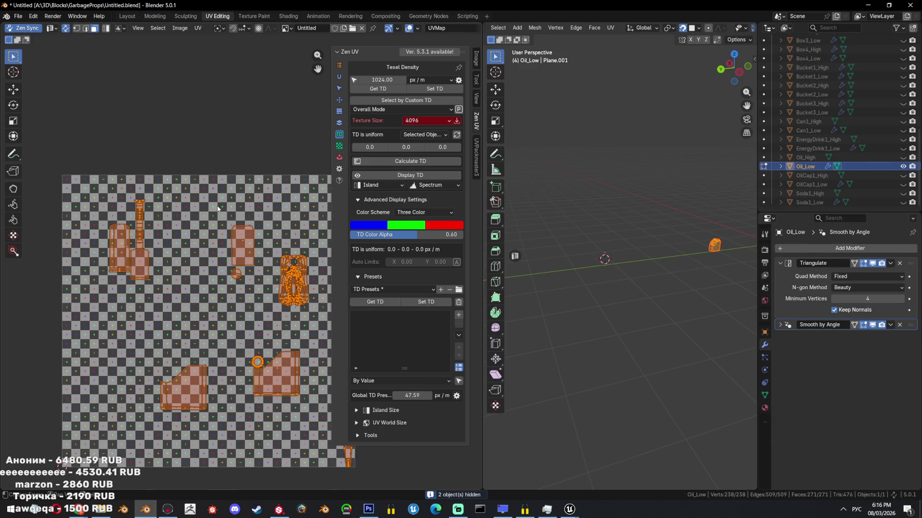
pyautogui.scroll(3, 251, 288)
pyautogui.scroll(4, 251, 288)
pyautogui.scroll(-1, 251, 289)
pyautogui.press('KP_Decimal')
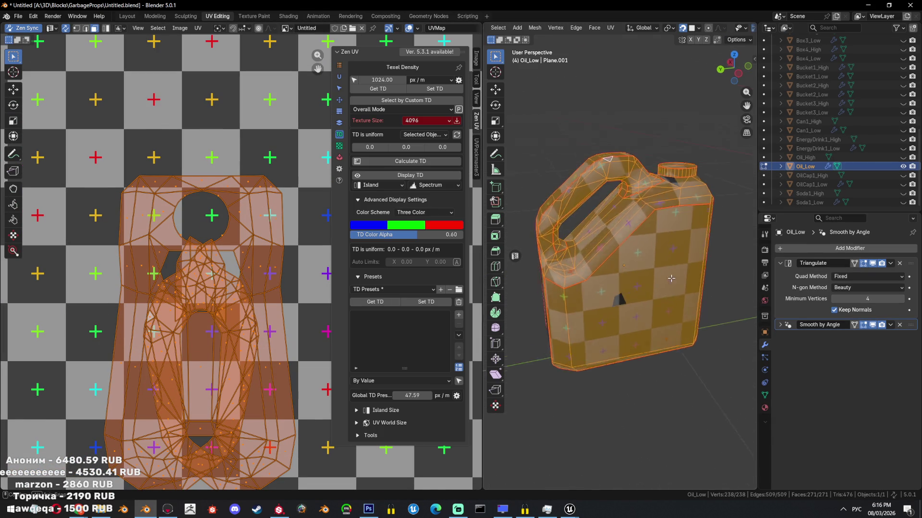
pyautogui.scroll(3, 673, 273)
pyautogui.moveTo(674, 273)
pyautogui.mouseDown(button='middle')
pyautogui.moveTo(587, 287)
pyautogui.moveTo(660, 238)
pyautogui.mouseUp(button='middle')
pyautogui.click(583, 268)
pyautogui.press('l')
pyautogui.hotkey('shift', 'h')
pyautogui.scroll(3, 678, 228)
pyautogui.moveTo(678, 228)
pyautogui.mouseDown(button='middle')
pyautogui.moveTo(592, 288)
pyautogui.moveTo(557, 274)
pyautogui.mouseUp(button='middle')
pyautogui.hotkey('alt', 'a')
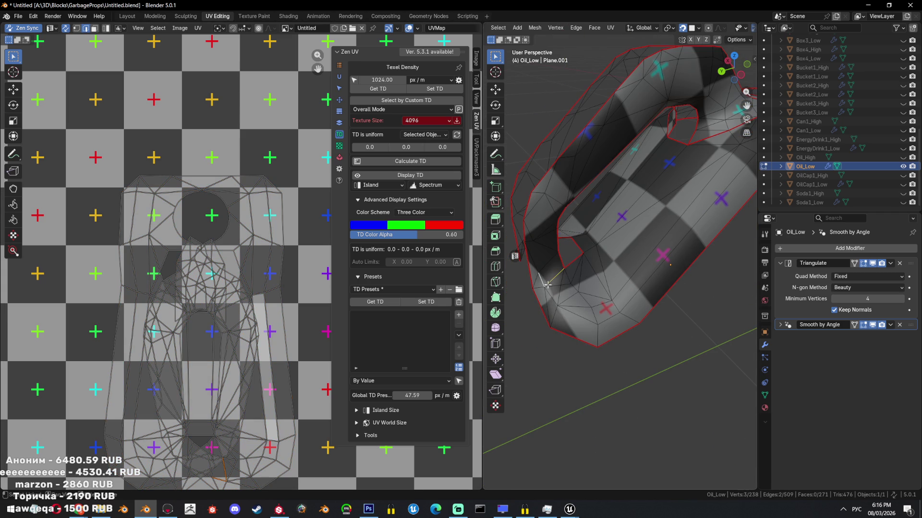
pyautogui.moveTo(638, 209)
pyautogui.mouseDown(button='middle')
pyautogui.moveTo(531, 313)
pyautogui.moveTo(608, 385)
pyautogui.mouseUp(button='middle')
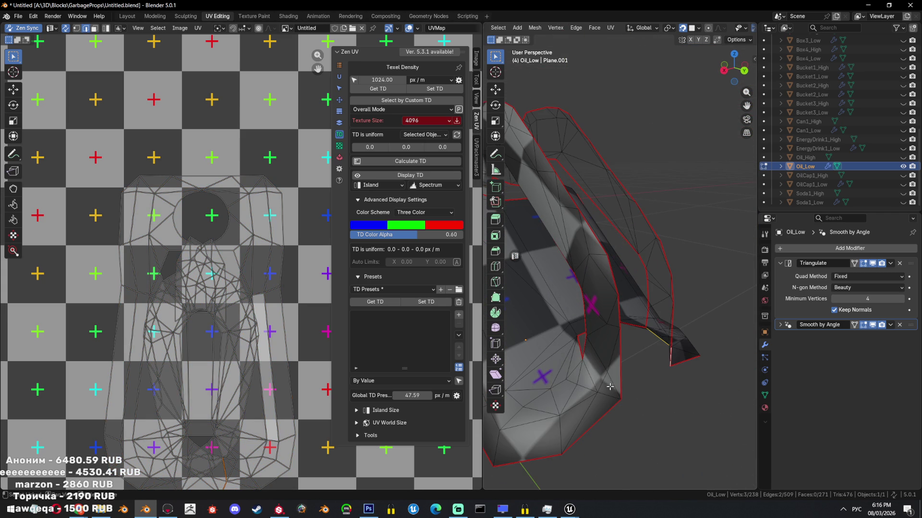
# Mark the handle edges as a seam, unwrap the whole canister and move the UV island.
pyautogui.hotkey('ctrl', 'e')
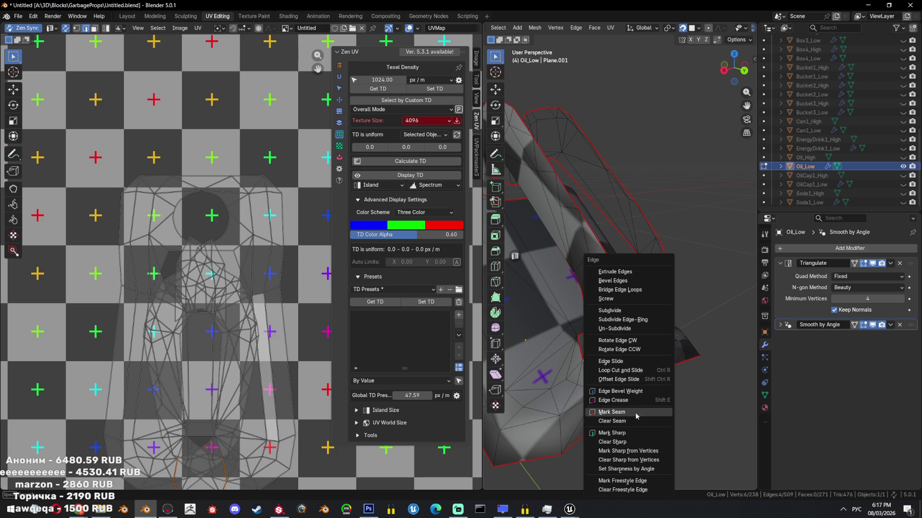
pyautogui.moveTo(634, 411); pyautogui.dragTo(633, 369, button='middle')
pyautogui.hotkey('ctrl', 'e')
pyautogui.click(633, 369)
pyautogui.scroll(-3, 612, 217)
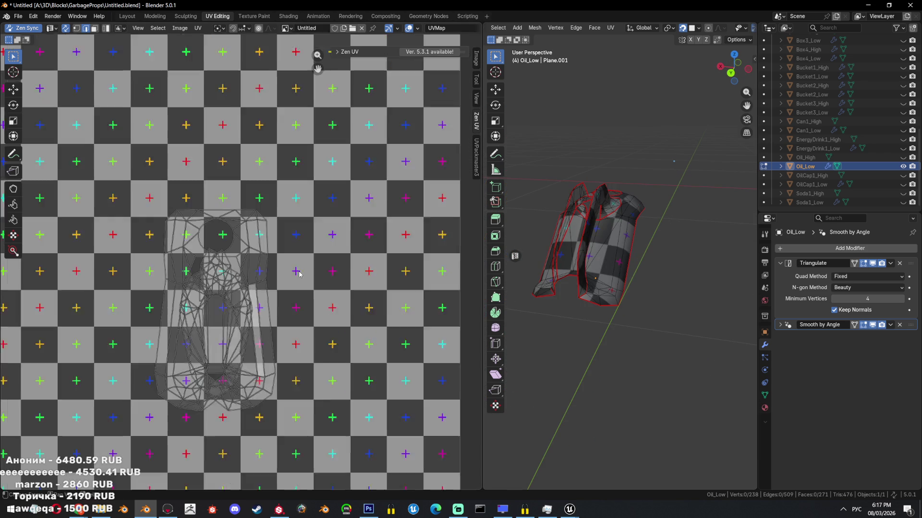
pyautogui.press('a')
pyautogui.press('u')
pyautogui.click(645, 150)
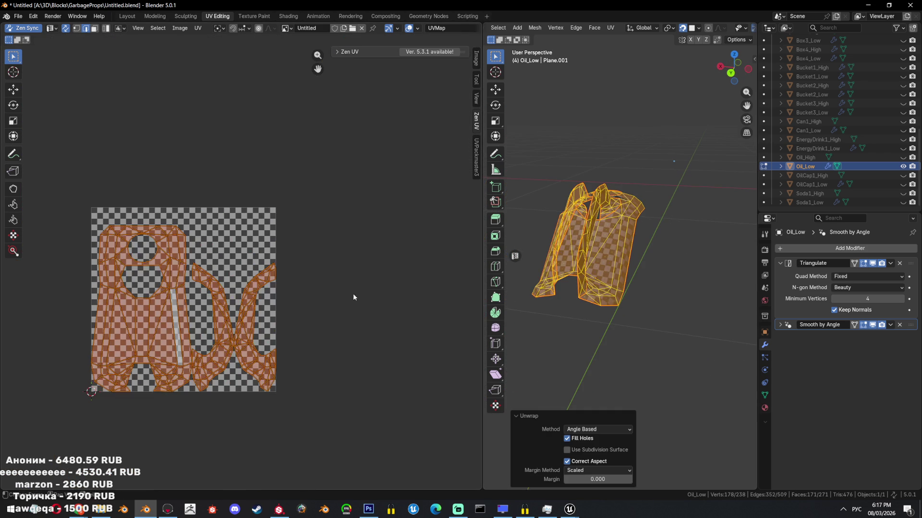
pyautogui.scroll(-2, 353, 294)
pyautogui.press('g')
pyautogui.click(294, 267)
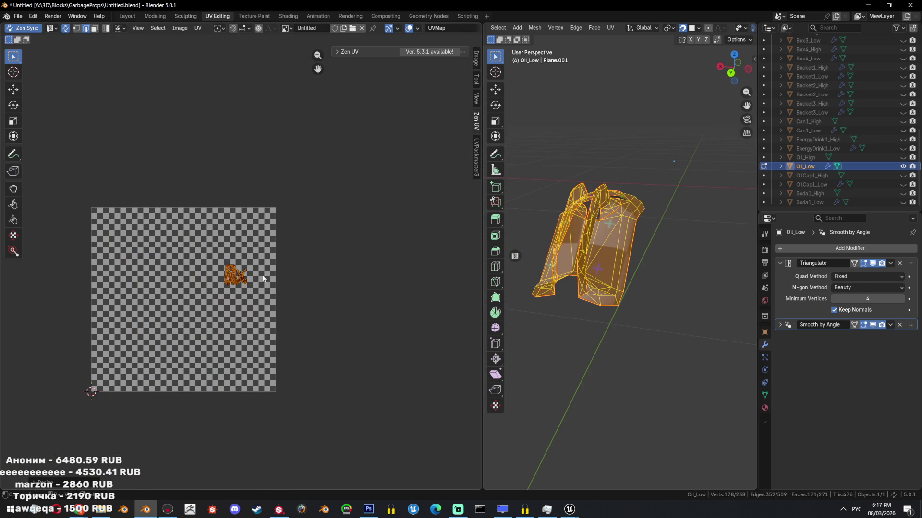
# Return to object mode and select all high-poly objects from the LOD side panel.
pyautogui.moveTo(682, 159); pyautogui.dragTo(432, 221, button='middle')
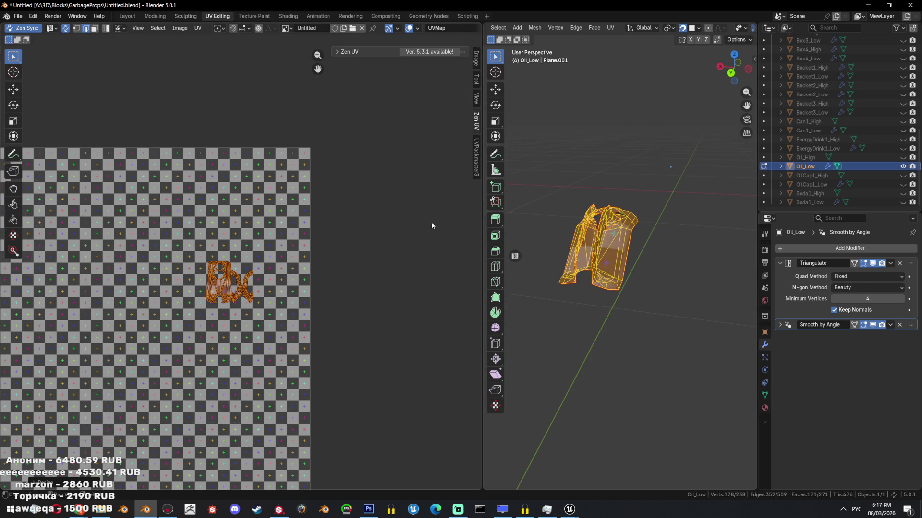
pyautogui.press('Tab')
pyautogui.press('n')
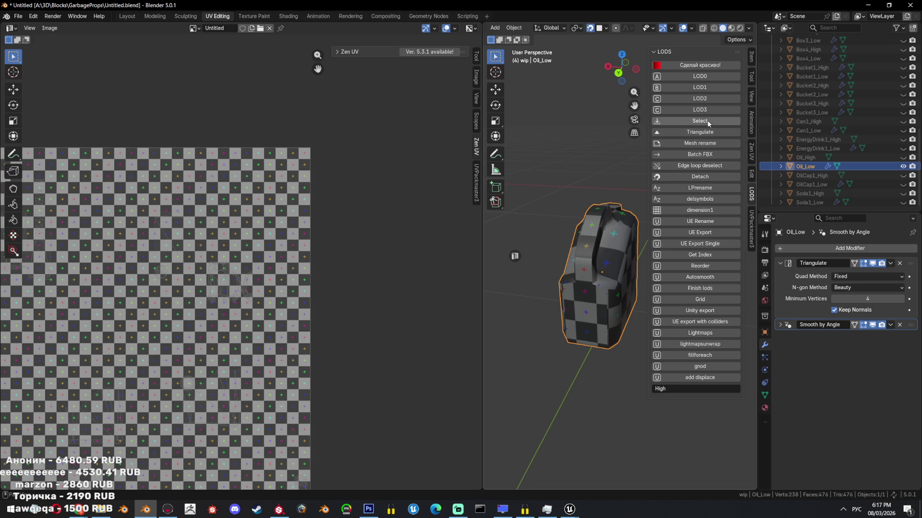
pyautogui.click(707, 120)
pyautogui.scroll(-5, 236, 233)
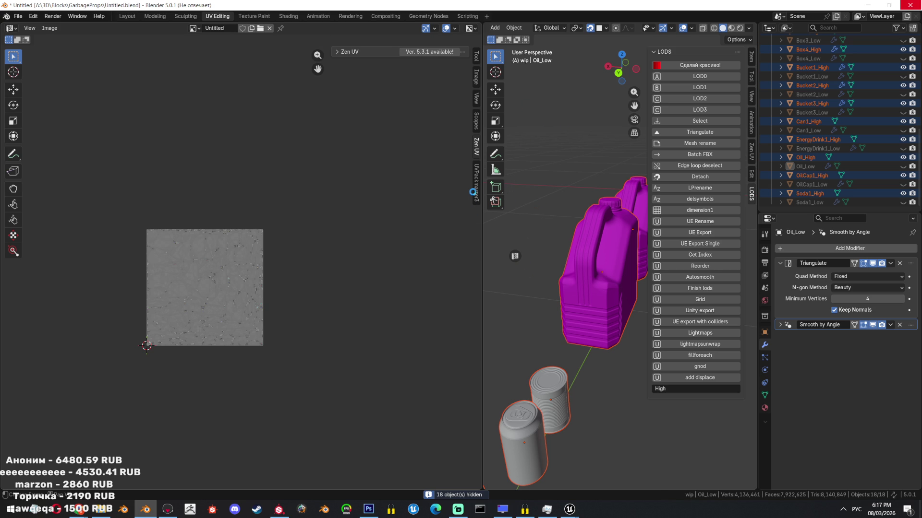
# Check the system tray and bring Discord to the front while Blender hangs.
pyautogui.click(843, 509)
pyautogui.click(817, 455)
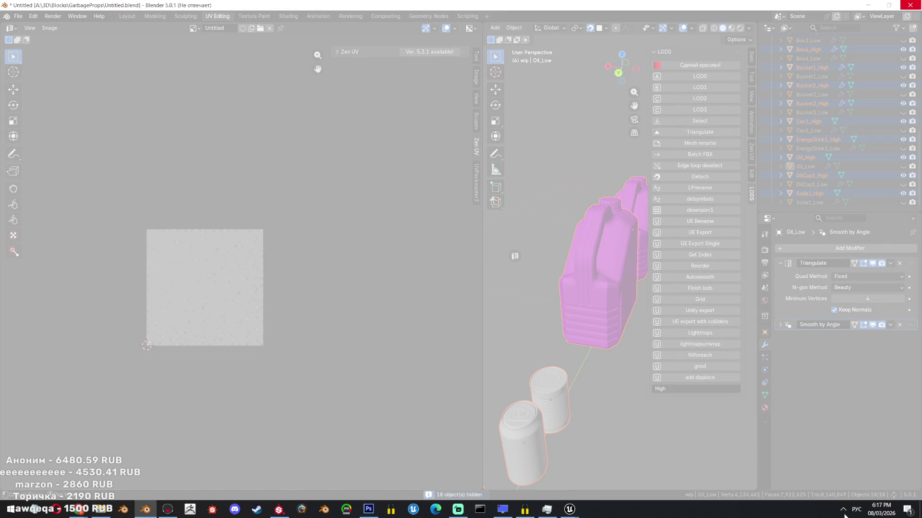
pyautogui.click(843, 510)
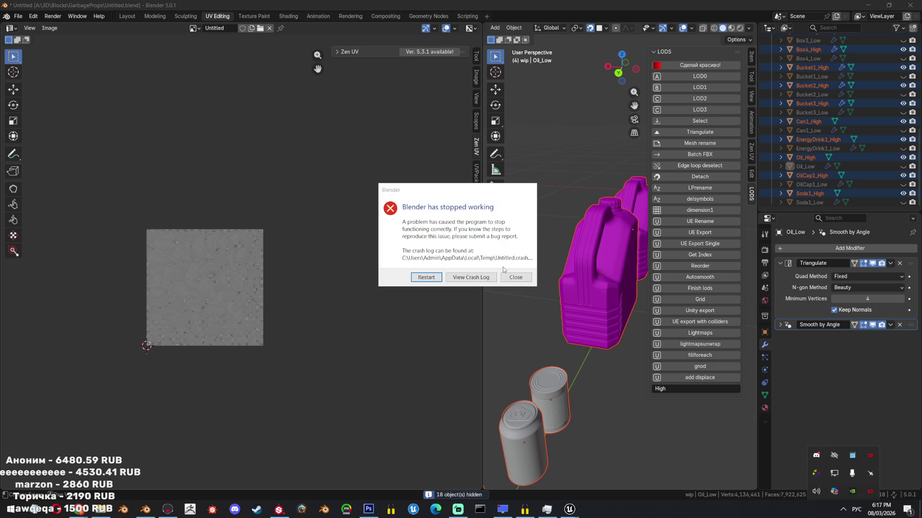
# Dismiss the Blender crash notice, relaunch Blender and bring up the Unreal crash report.
pyautogui.click(514, 279)
pyautogui.click(146, 509)
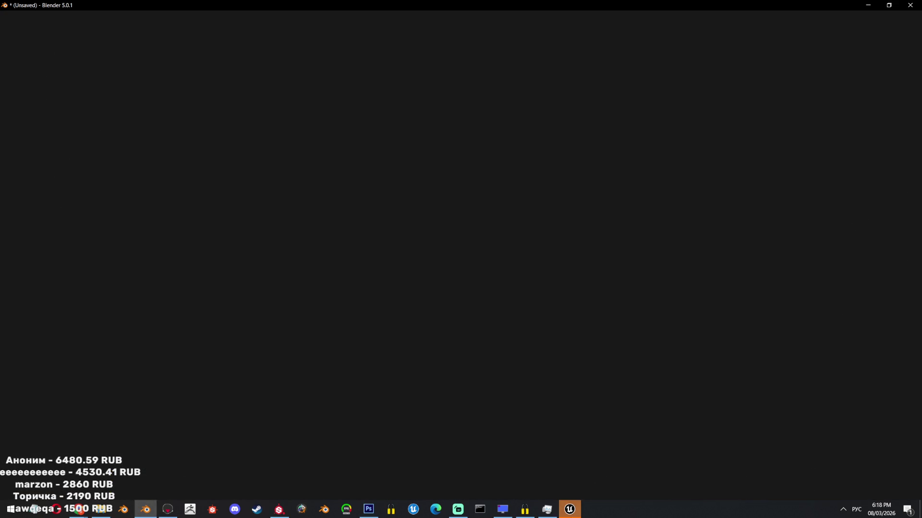
pyautogui.click(569, 508)
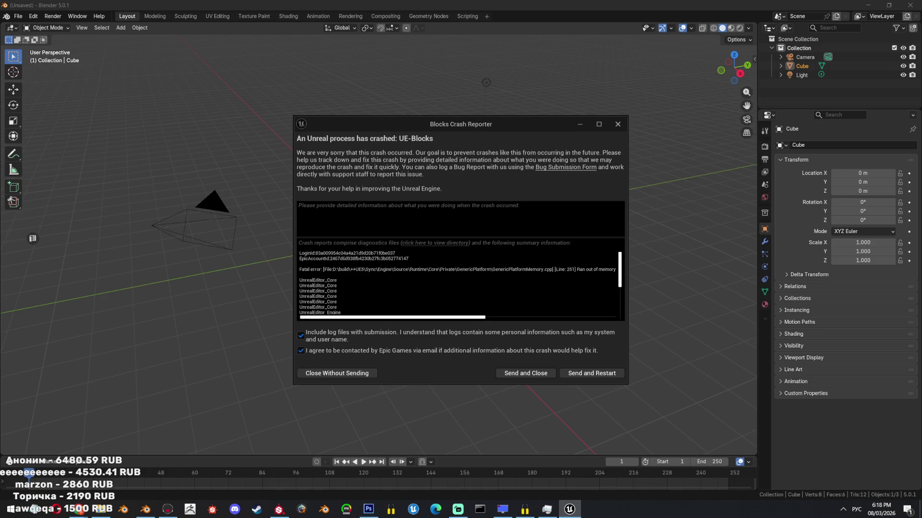
# Close the crash report, then select the bottle Low objects and use LODS suffix 'Low' to select all low-poly props, hiding High ones.
pyautogui.click(618, 124)
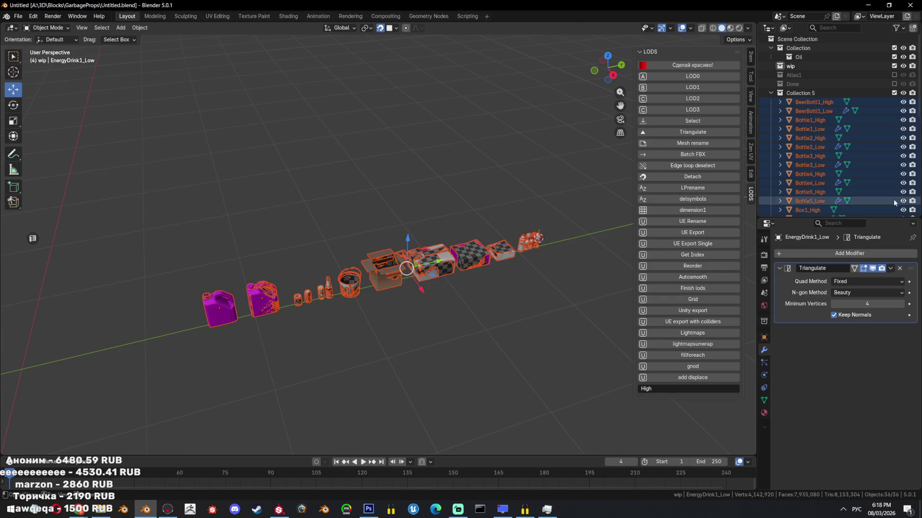
pyautogui.moveTo(274, 201); pyautogui.dragTo(337, 175, button='middle')
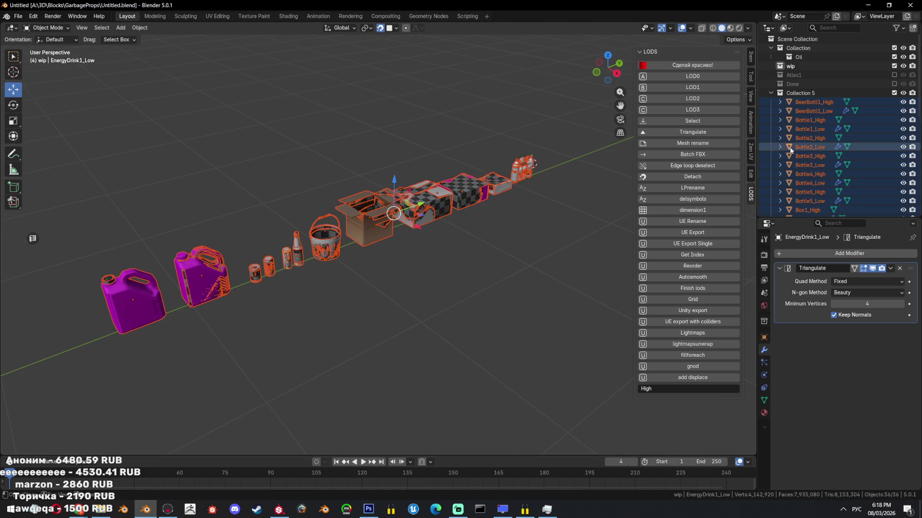
pyautogui.scroll(-2, 825, 116)
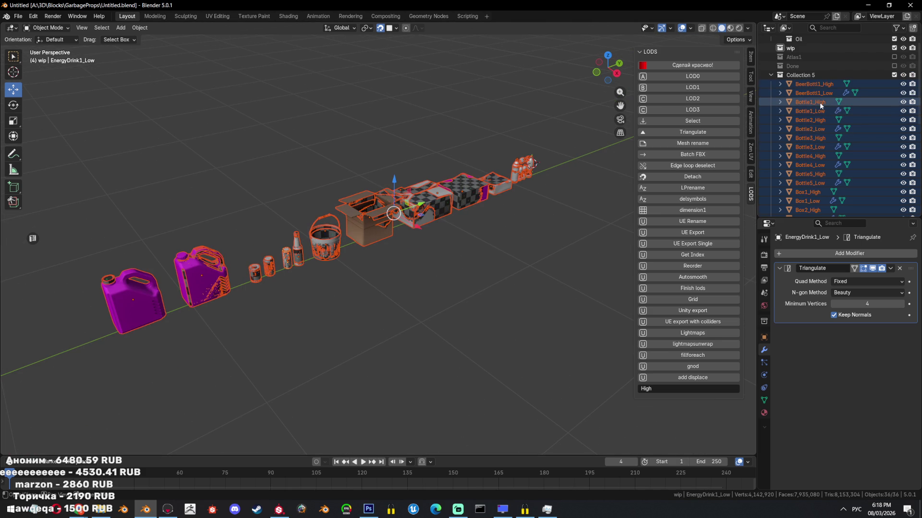
pyautogui.click(809, 111)
pyautogui.keyDown('ctrl'); pyautogui.click(814, 93); pyautogui.keyUp('ctrl')
pyautogui.keyDown('ctrl'); pyautogui.click(809, 129); pyautogui.keyUp('ctrl')
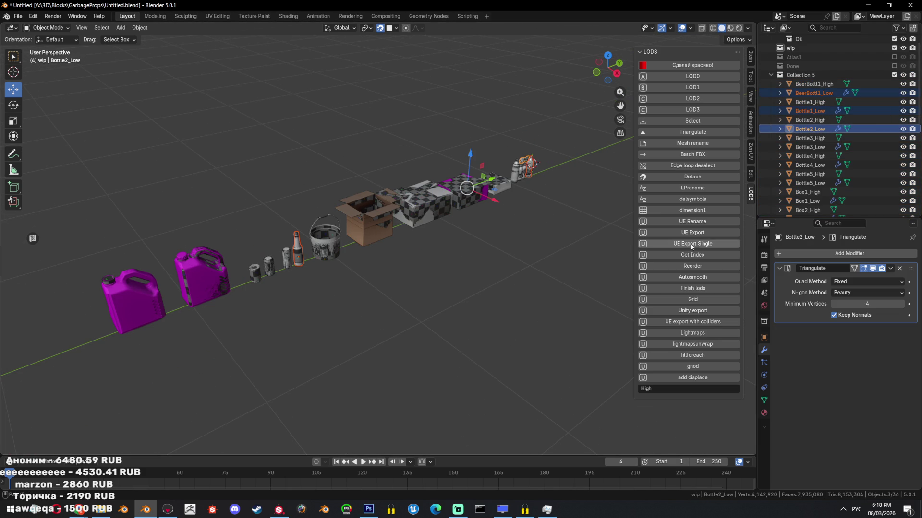
pyautogui.click(659, 388)
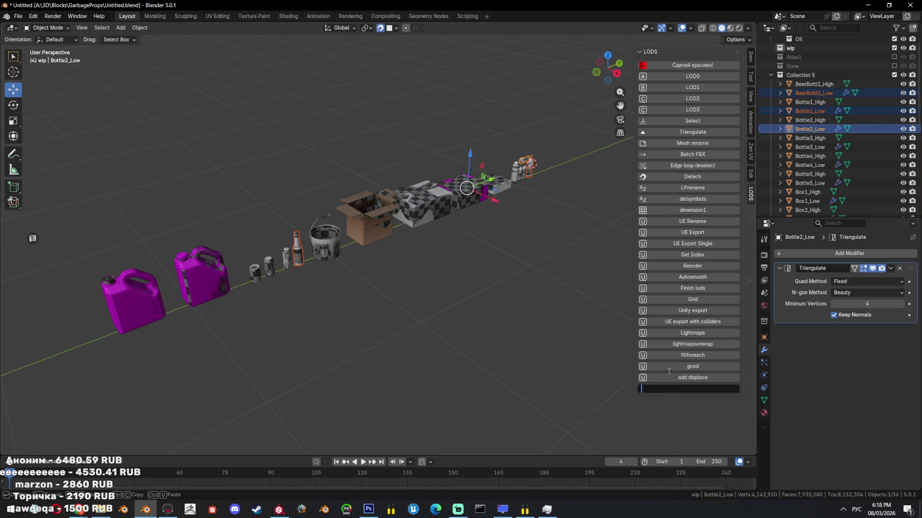
pyautogui.write('Low')
pyautogui.click(673, 121)
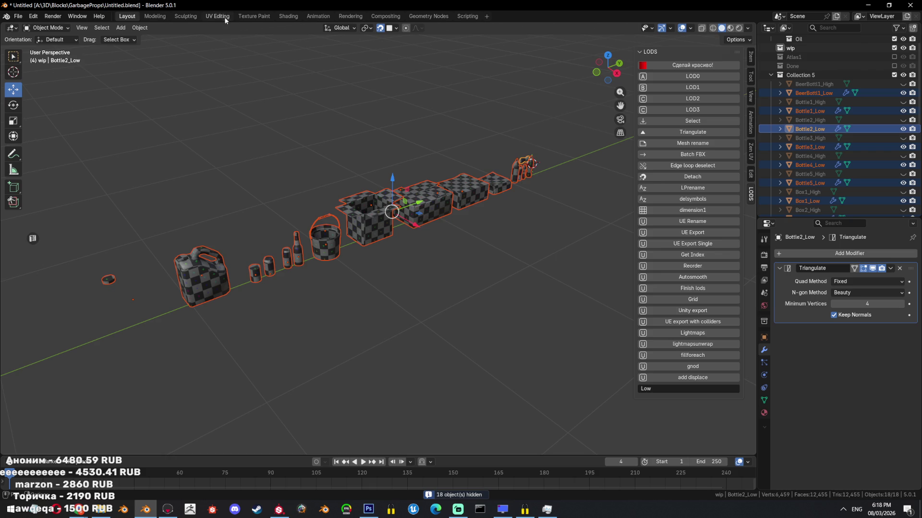
# Enter edit mode on Oil_Low in UV Editing and inspect its cap and side UV islands.
pyautogui.click(223, 16)
pyautogui.keyDown('shift'); pyautogui.click(705, 245); pyautogui.keyUp('shift')
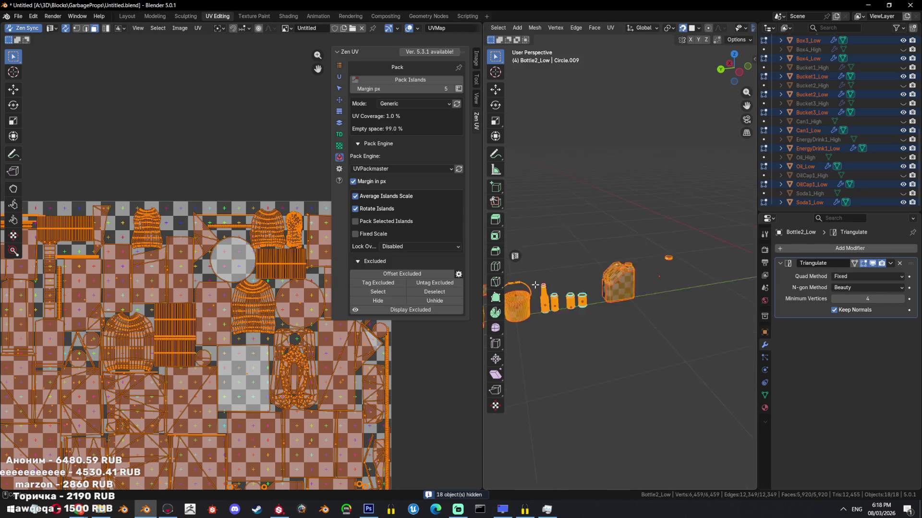
pyautogui.scroll(5, 648, 288)
pyautogui.press('Tab')
pyautogui.press('l')
pyautogui.press('KP_Decimal')
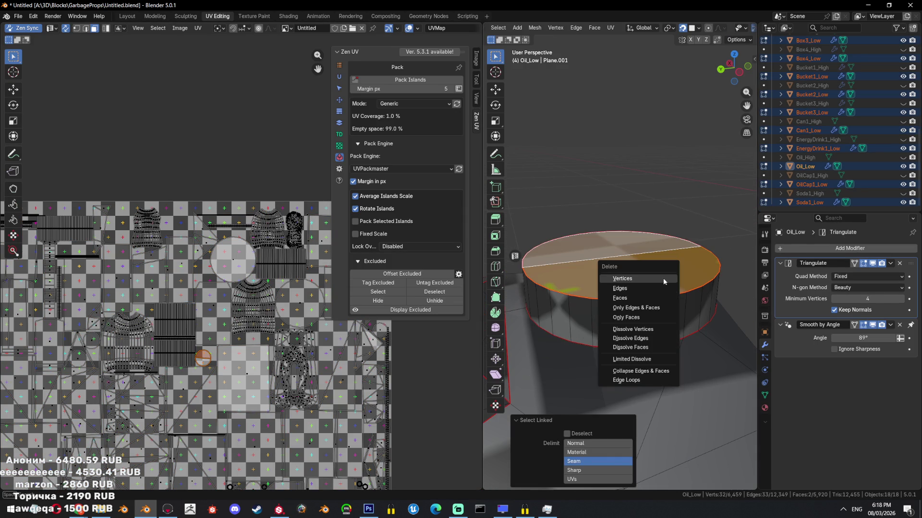
pyautogui.scroll(-4, 621, 317)
pyautogui.press('a')
pyautogui.moveTo(576, 324)
pyautogui.mouseDown(button='middle')
pyautogui.moveTo(646, 346)
pyautogui.moveTo(687, 305)
pyautogui.mouseUp(button='middle')
pyautogui.hotkey('alt', 'a')
pyautogui.press('l')
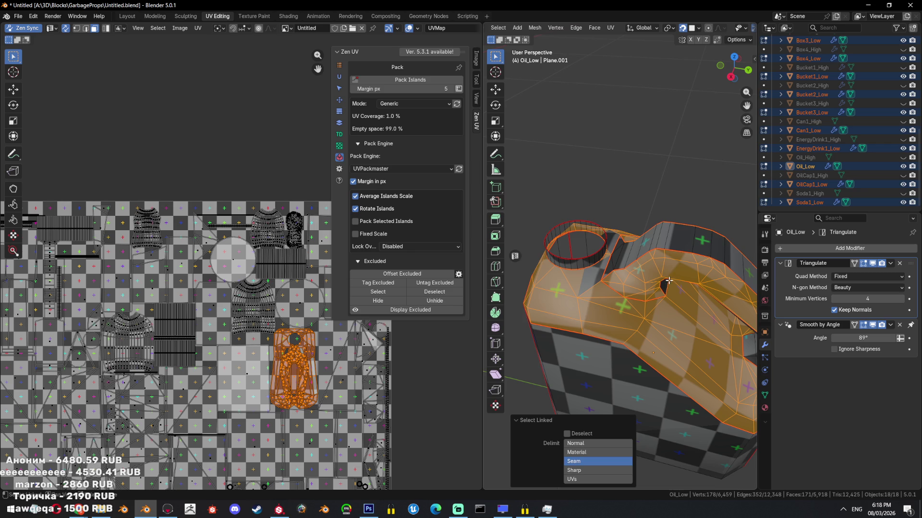
# Select edges along the jerrycan handle and mark them as a seam.
pyautogui.moveTo(688, 242)
pyautogui.mouseDown(button='middle')
pyautogui.moveTo(712, 307)
pyautogui.moveTo(717, 281)
pyautogui.moveTo(702, 379)
pyautogui.mouseUp(button='middle')
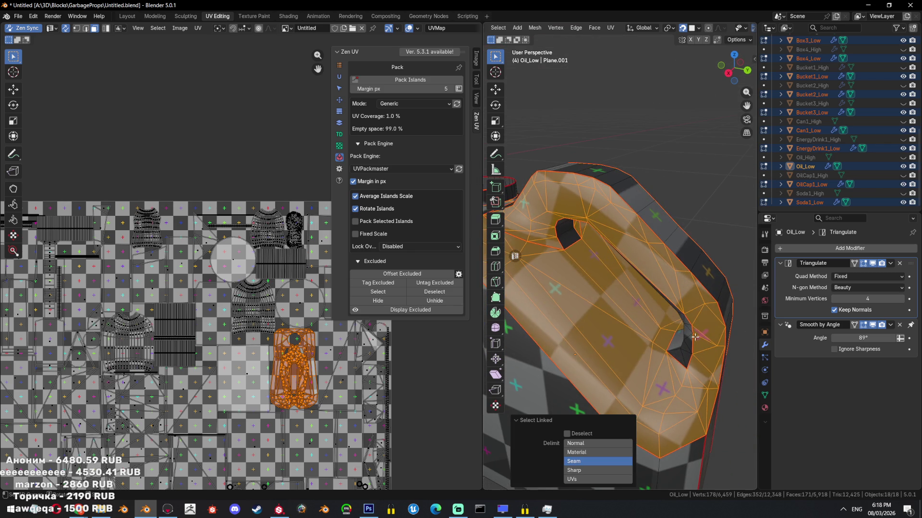
pyautogui.click(702, 379)
pyautogui.moveTo(715, 379); pyautogui.dragTo(605, 344, button='middle')
pyautogui.keyDown('shift'); pyautogui.click(554, 387); pyautogui.keyUp('shift')
pyautogui.hotkey('ctrl', 'e')
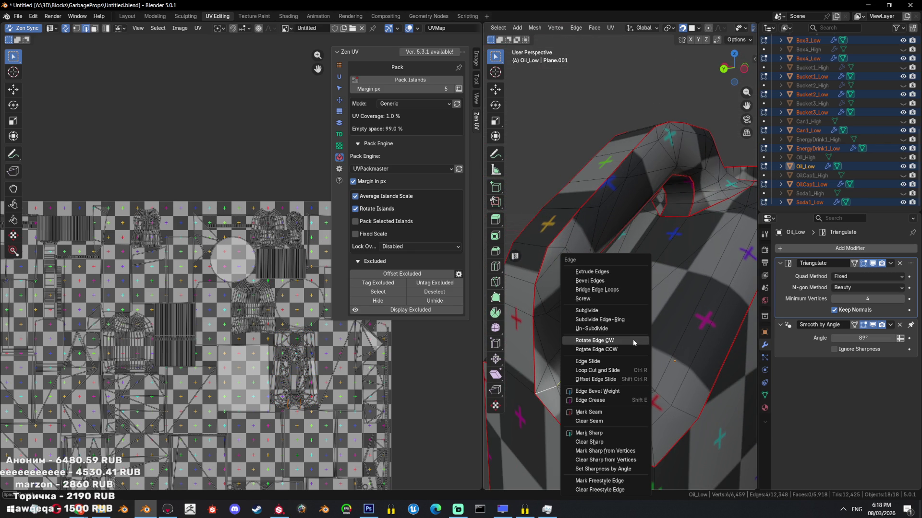
pyautogui.click(613, 432)
# Unwrap the seam-bounded handle faces, scale the new islands down to atlas size, then select the whole mesh.
pyautogui.moveTo(613, 431)
pyautogui.mouseDown(button='middle')
pyautogui.moveTo(598, 268)
pyautogui.moveTo(659, 284)
pyautogui.mouseUp(button='middle')
pyautogui.press('l')
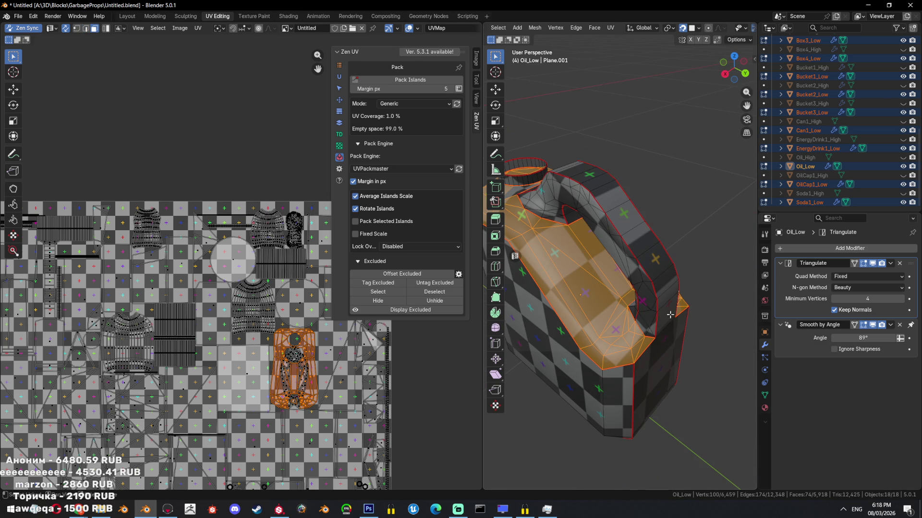
pyautogui.hotkey('ctrl', 'l')
pyautogui.press('u')
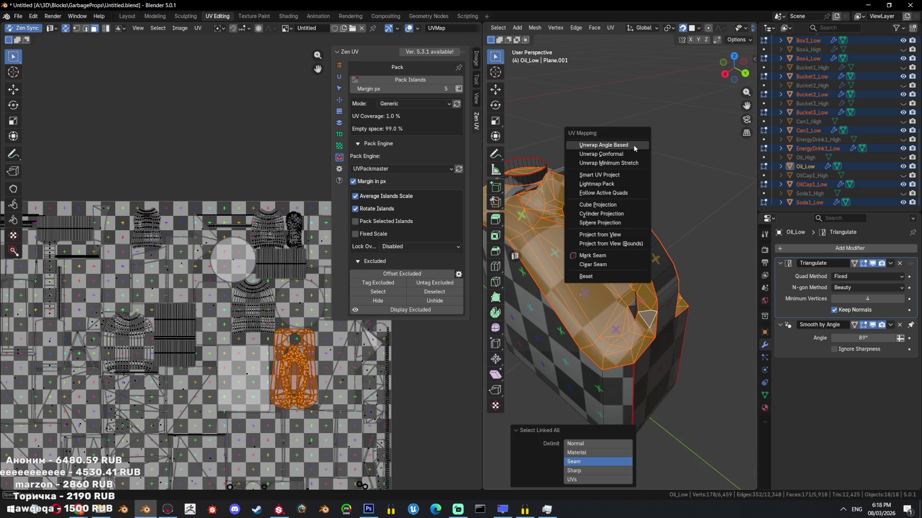
pyautogui.click(634, 146)
pyautogui.scroll(-2, 216, 352)
pyautogui.press('s')
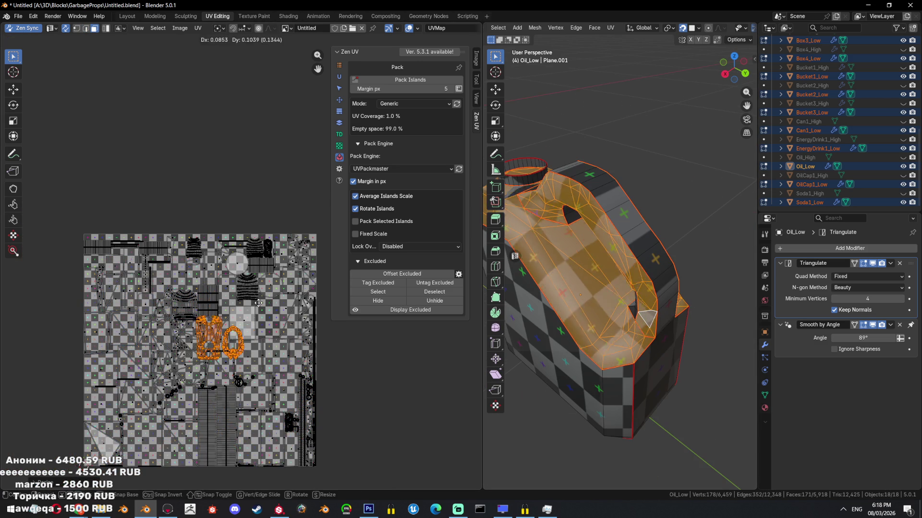
pyautogui.scroll(3, 244, 324)
pyautogui.scroll(3, 276, 298)
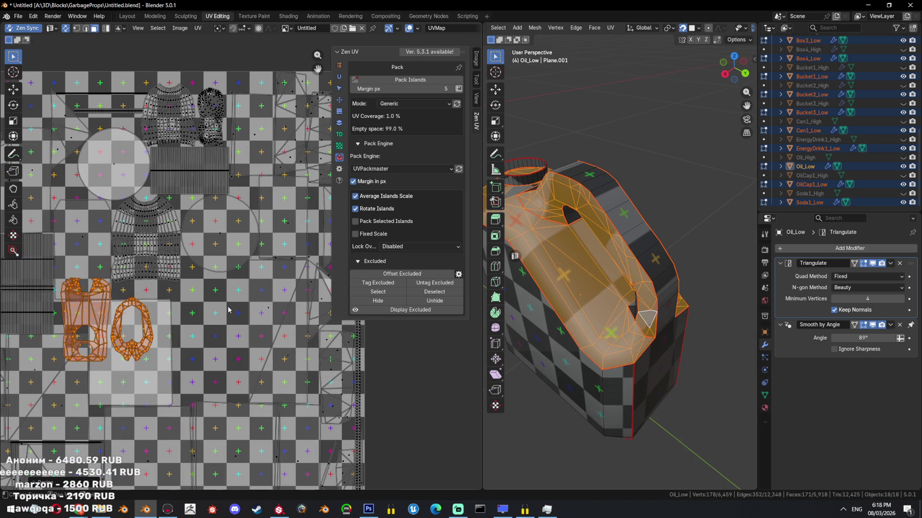
pyautogui.click(261, 283)
pyautogui.hotkey('alt', 'a')
pyautogui.press('a')
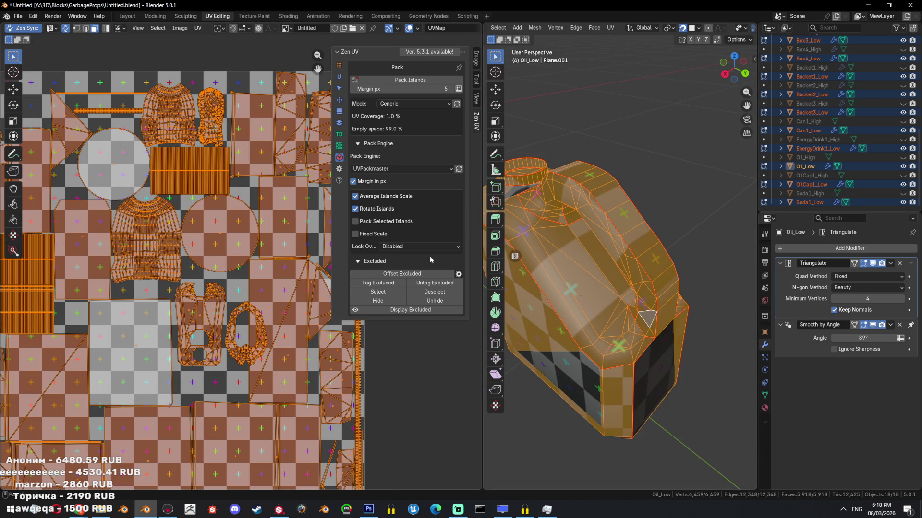
pyautogui.scroll(-3, 524, 233)
pyautogui.scroll(-3, 524, 232)
pyautogui.scroll(-2, 524, 232)
pyautogui.scroll(-8, 245, 303)
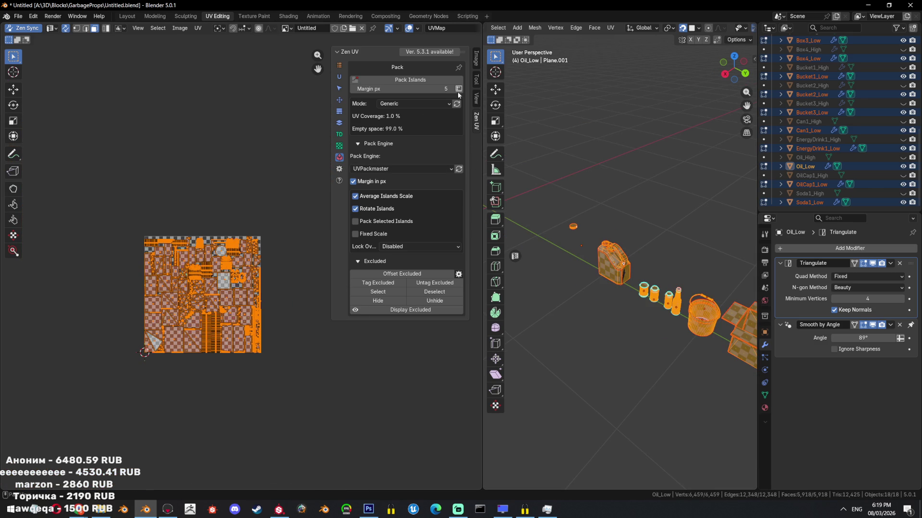
# Enable UVPackmaster 3 in Preferences > Add-ons via a 'pack' search and show its sidebar options.
pyautogui.click(476, 97)
pyautogui.click(476, 119)
pyautogui.click(41, 16)
pyautogui.click(50, 135)
pyautogui.click(423, 146)
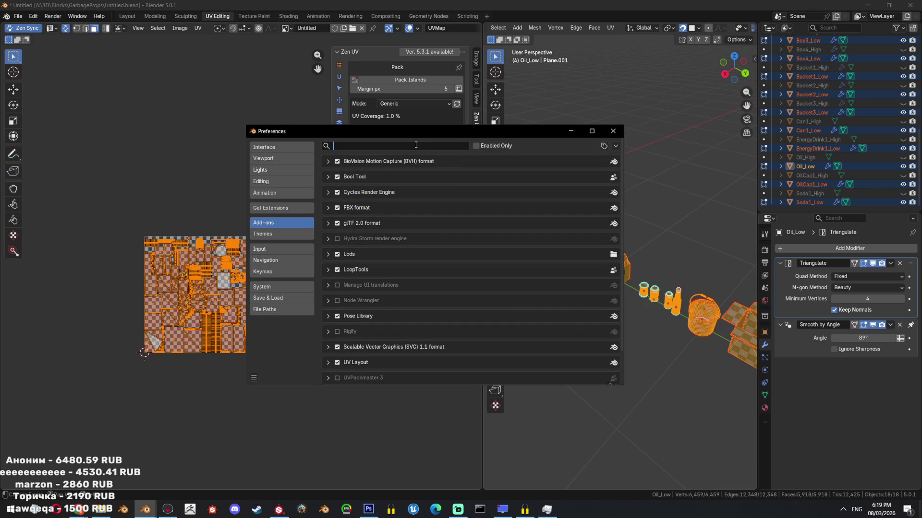
pyautogui.write('pack')
pyautogui.click(337, 161)
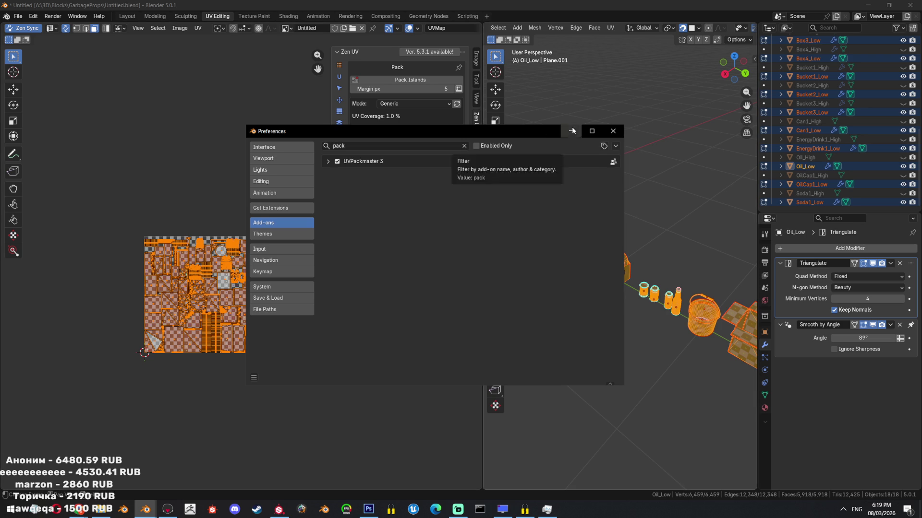
pyautogui.click(573, 131)
pyautogui.click(476, 162)
pyautogui.scroll(3, 264, 175)
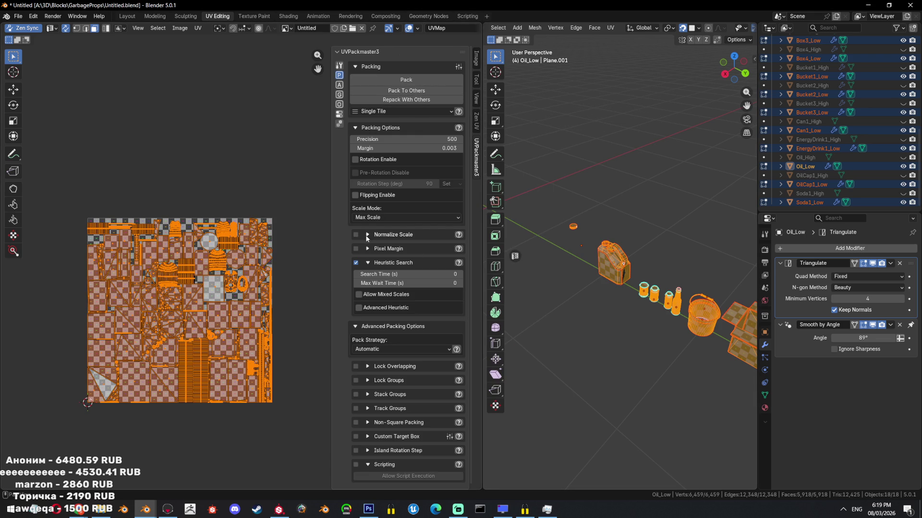
# Pack all UV islands with UVPackmaster3, stop the heuristic search, and inspect the result.
pyautogui.click(407, 80)
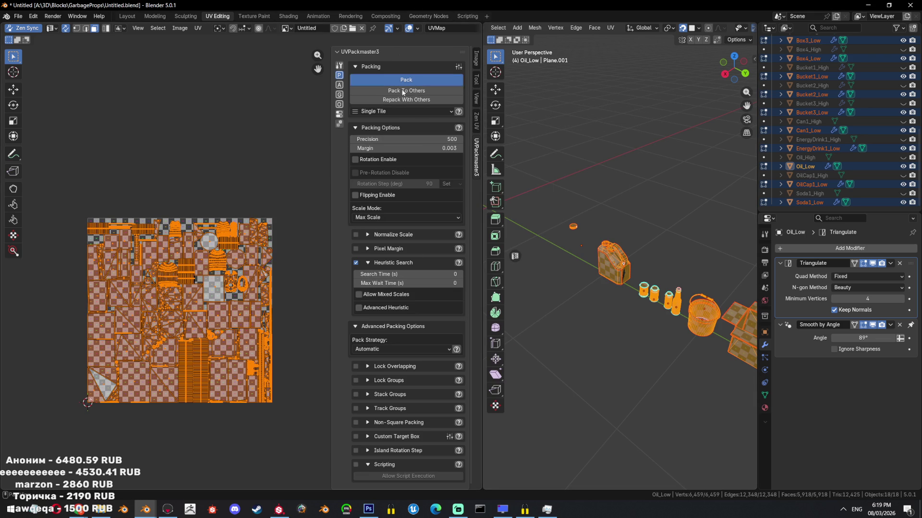
pyautogui.scroll(2, 549, 255)
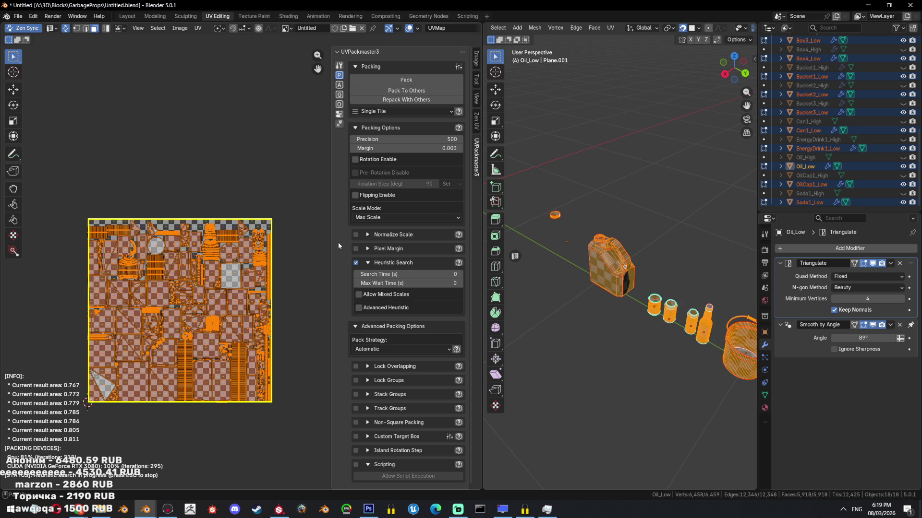
pyautogui.press('Escape')
pyautogui.press('Tab')
pyautogui.press('Tab')
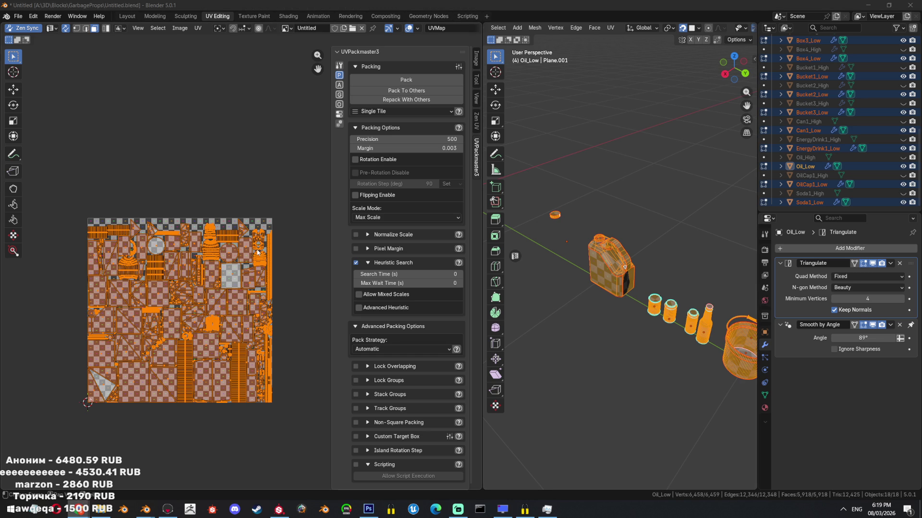
pyautogui.scroll(1, 259, 247)
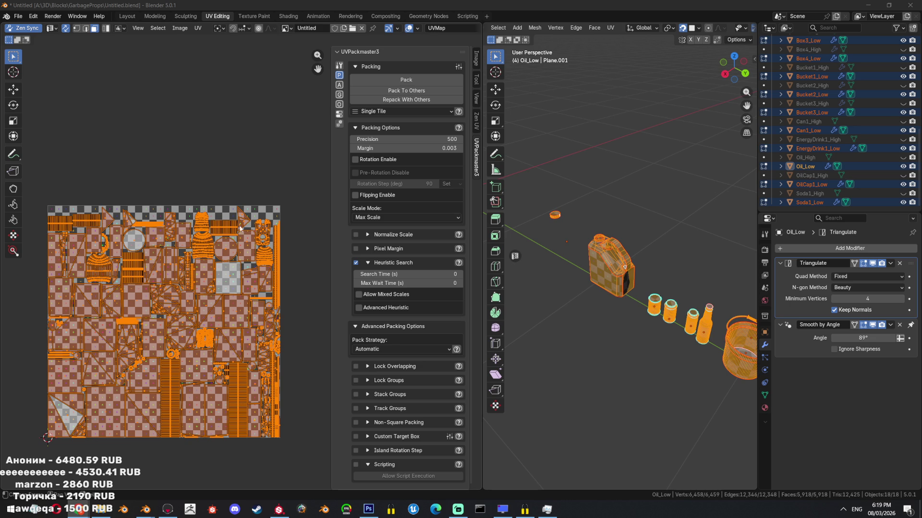
pyautogui.scroll(2, 86, 346)
pyautogui.scroll(2, 130, 303)
pyautogui.scroll(2, 167, 274)
pyautogui.moveTo(216, 252)
pyautogui.mouseDown(button='middle')
pyautogui.moveTo(181, 250)
pyautogui.moveTo(197, 269)
pyautogui.mouseUp(button='middle')
pyautogui.press('n')
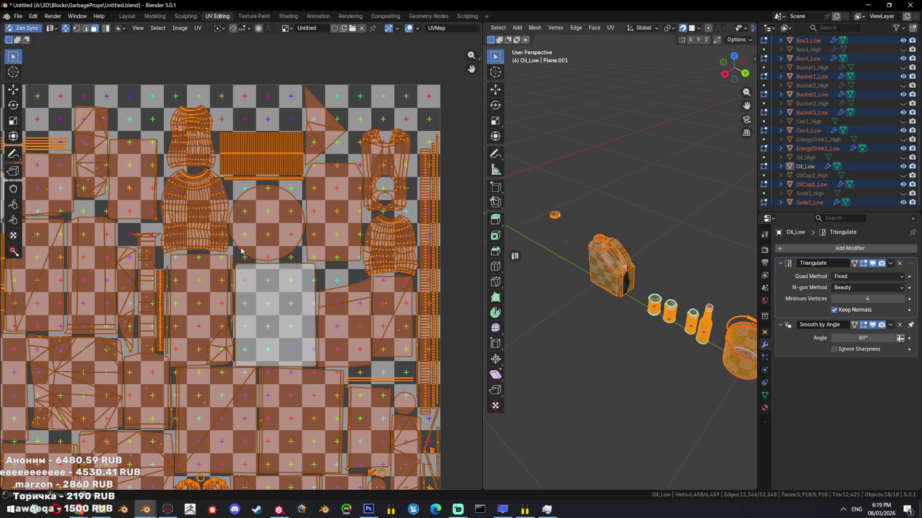
pyautogui.scroll(-5, 242, 259)
pyautogui.press('n')
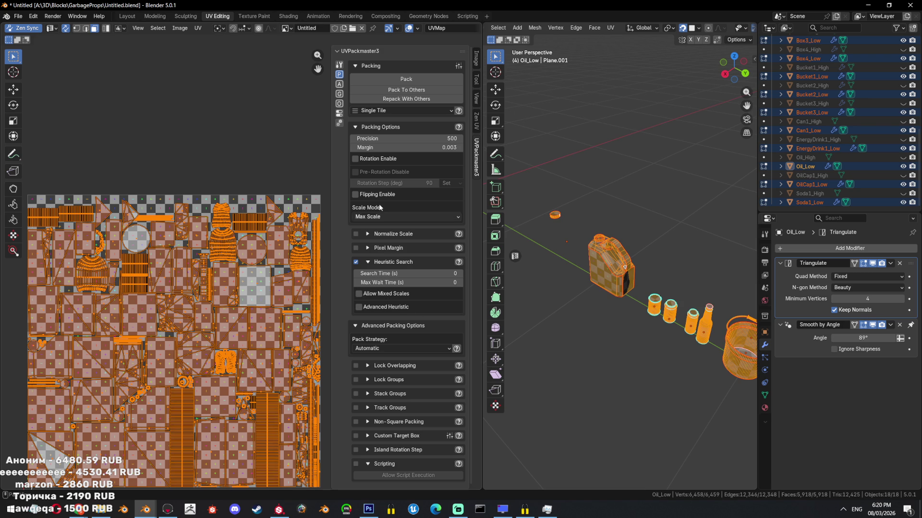
# Browse the aligning, grouping, texel and statistics sections, then run Utilities > Overlap Check.
pyautogui.click(339, 86)
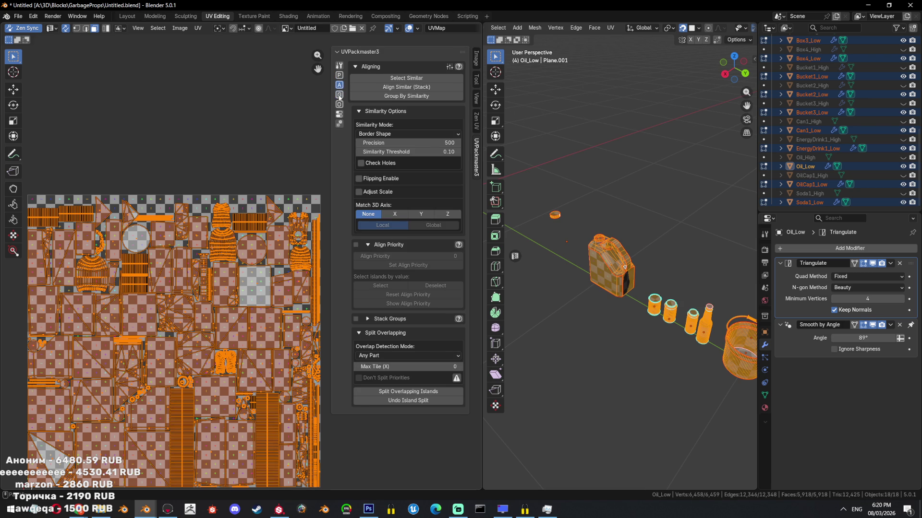
pyautogui.click(339, 96)
pyautogui.click(339, 105)
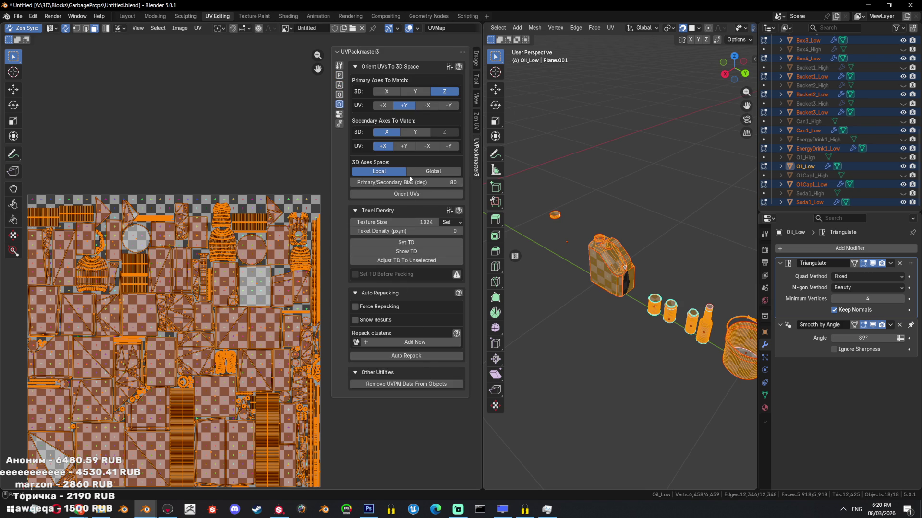
pyautogui.click(340, 124)
pyautogui.click(339, 114)
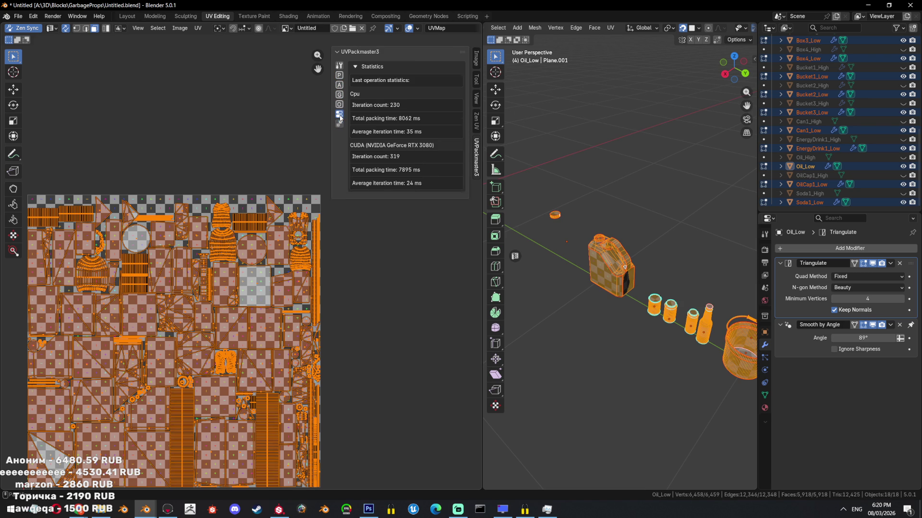
pyautogui.click(340, 67)
pyautogui.click(393, 78)
pyautogui.moveTo(251, 287); pyautogui.dragTo(323, 204, button='middle')
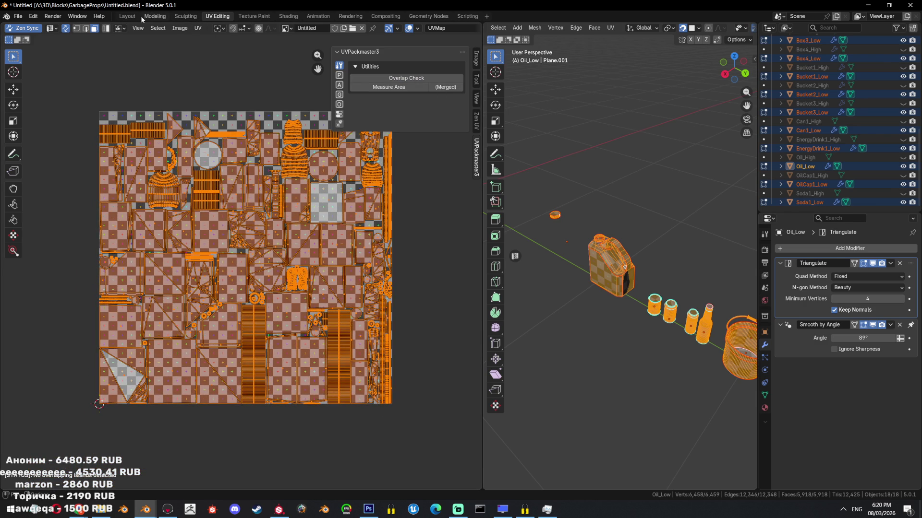
# Unhide the high-poly objects and export everything as TestBake.fbx with Selected Objects enabled.
pyautogui.click(127, 16)
pyautogui.scroll(-2, 465, 191)
pyautogui.scroll(-1, 830, 108)
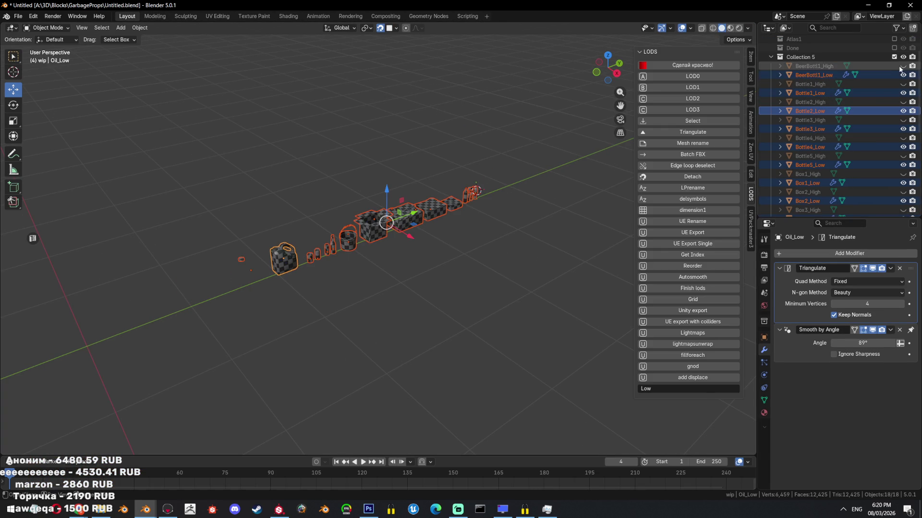
pyautogui.hotkey('alt', 'h')
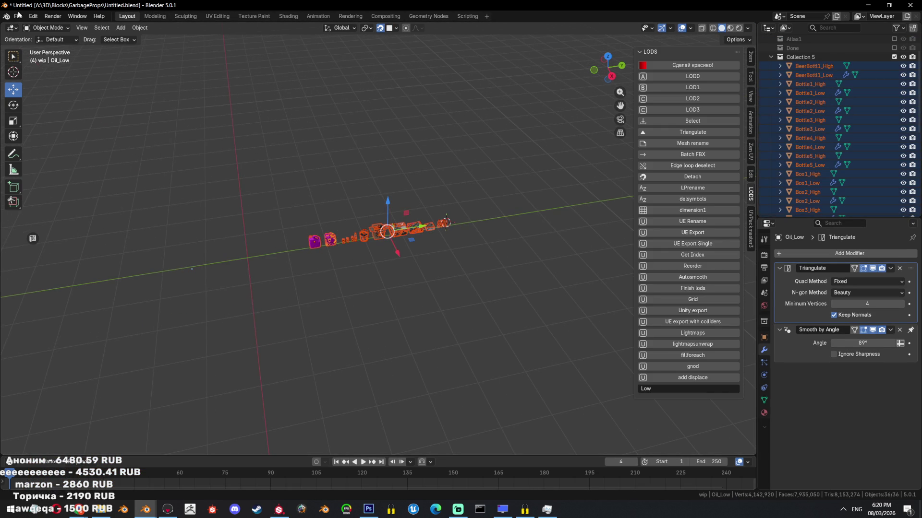
pyautogui.click(18, 16)
pyautogui.click(155, 225)
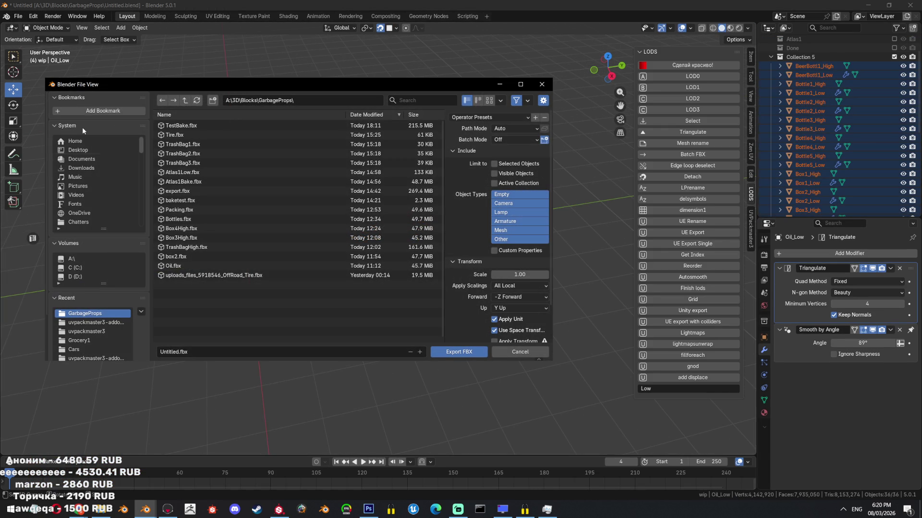
pyautogui.click(198, 125)
pyautogui.click(494, 163)
pyautogui.scroll(-2, 529, 326)
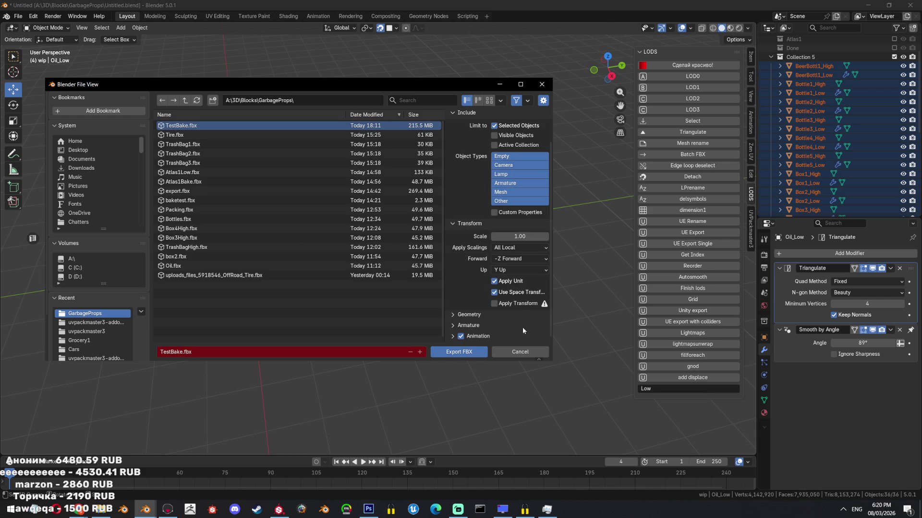
pyautogui.click(469, 354)
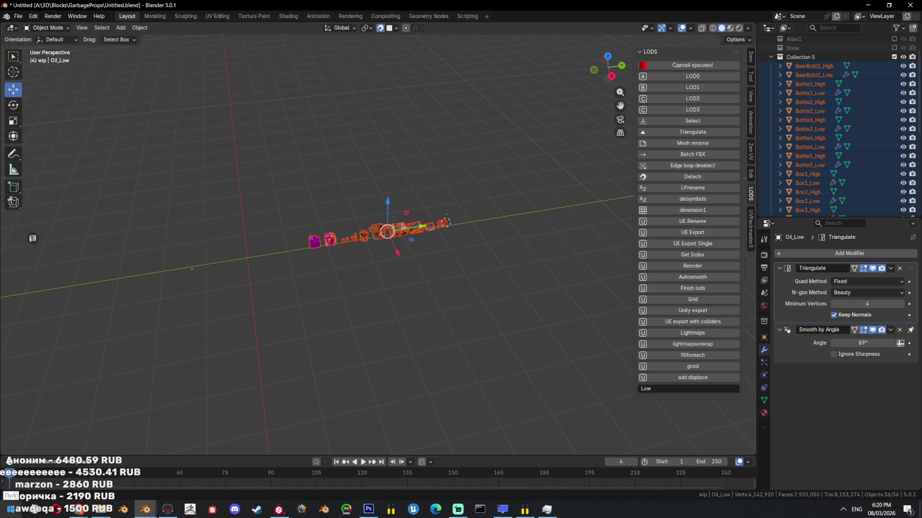
# Select only the low-poly props, hide the high-poly ones, and enter edit mode in UV Editing.
pyautogui.click(217, 16)
pyautogui.scroll(3, 245, 260)
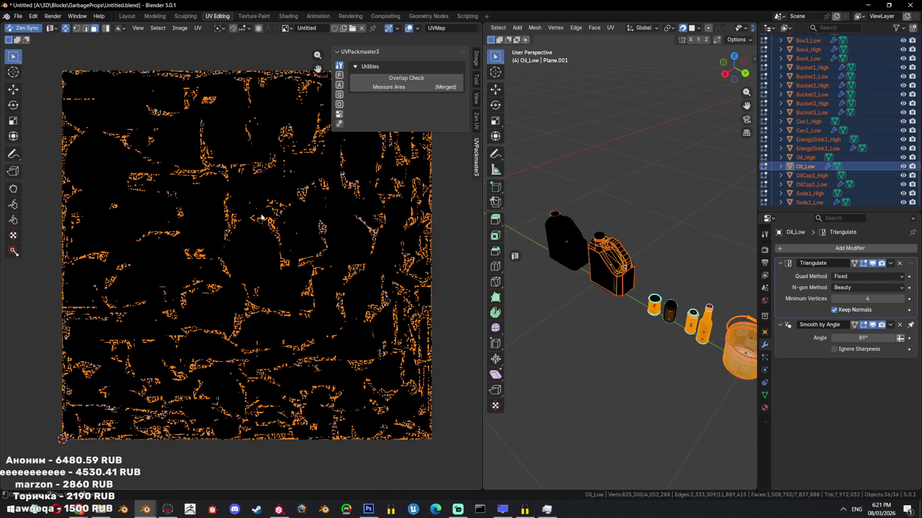
pyautogui.scroll(3, 245, 260)
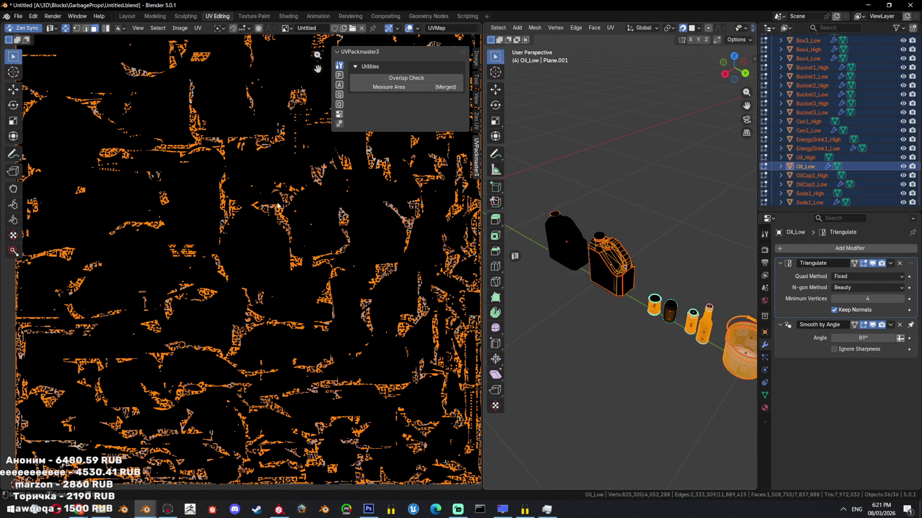
pyautogui.press('Tab')
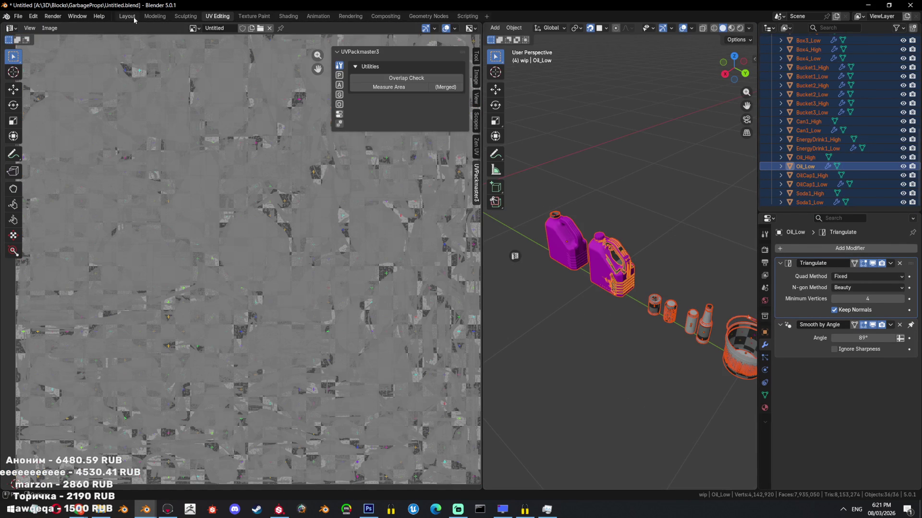
pyautogui.click(127, 16)
pyautogui.click(692, 120)
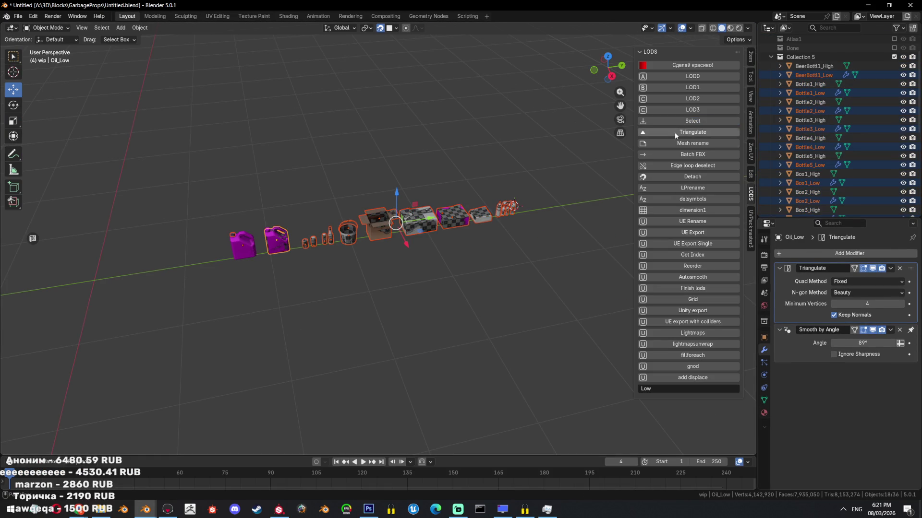
pyautogui.hotkey('shift', 'h')
pyautogui.press('Tab')
pyautogui.press('a')
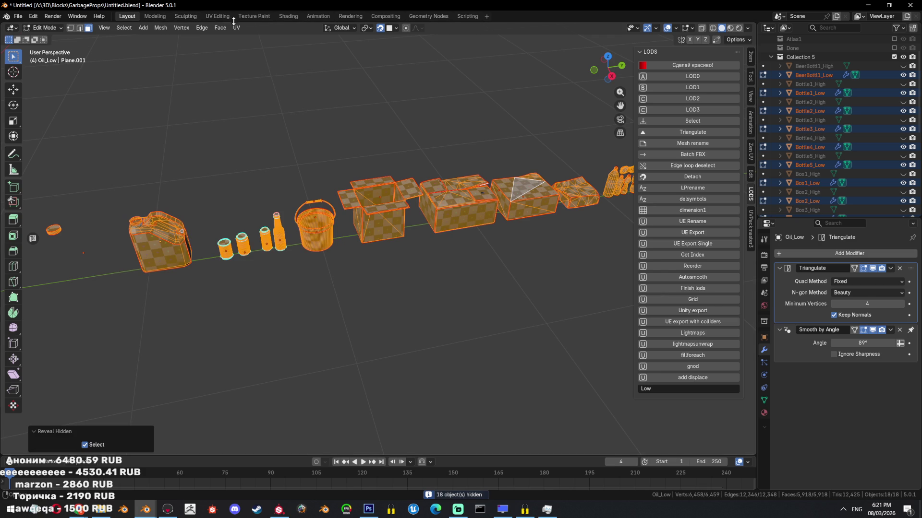
pyautogui.click(218, 16)
pyautogui.scroll(-4, 245, 251)
pyautogui.scroll(4, 244, 251)
pyautogui.scroll(3, 246, 250)
pyautogui.scroll(2, 245, 251)
pyautogui.scroll(3, 245, 250)
pyautogui.scroll(-4, 245, 251)
# Look over the packed atlas and open the UVPackmaster3 sidebar utilities.
pyautogui.moveTo(245, 251)
pyautogui.mouseDown(button='middle')
pyautogui.moveTo(212, 284)
pyautogui.moveTo(209, 256)
pyautogui.mouseUp(button='middle')
pyautogui.moveTo(57, 223)
pyautogui.mouseDown(button='middle')
pyautogui.moveTo(317, 301)
pyautogui.moveTo(286, 229)
pyautogui.moveTo(391, 256)
pyautogui.mouseUp(button='middle')
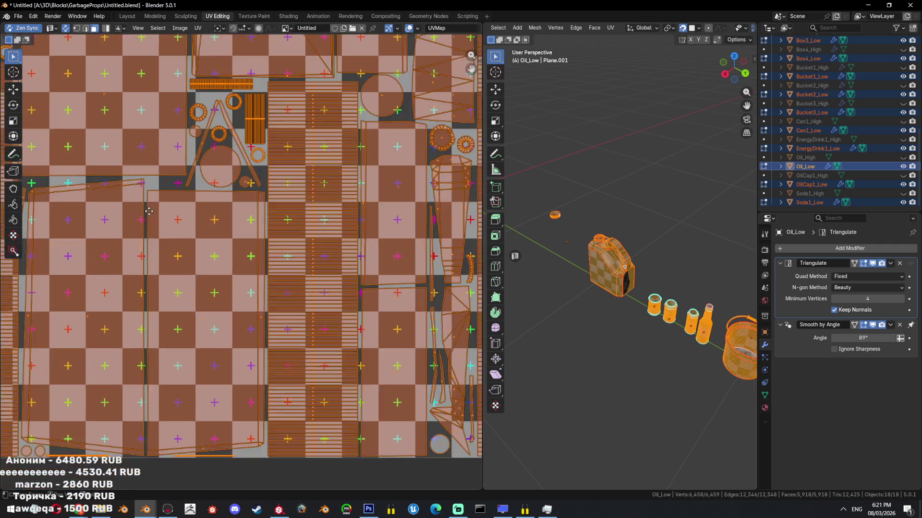
pyautogui.moveTo(392, 256); pyautogui.dragTo(279, 286, button='middle')
pyautogui.scroll(-2, 279, 286)
pyautogui.scroll(-2, 272, 226)
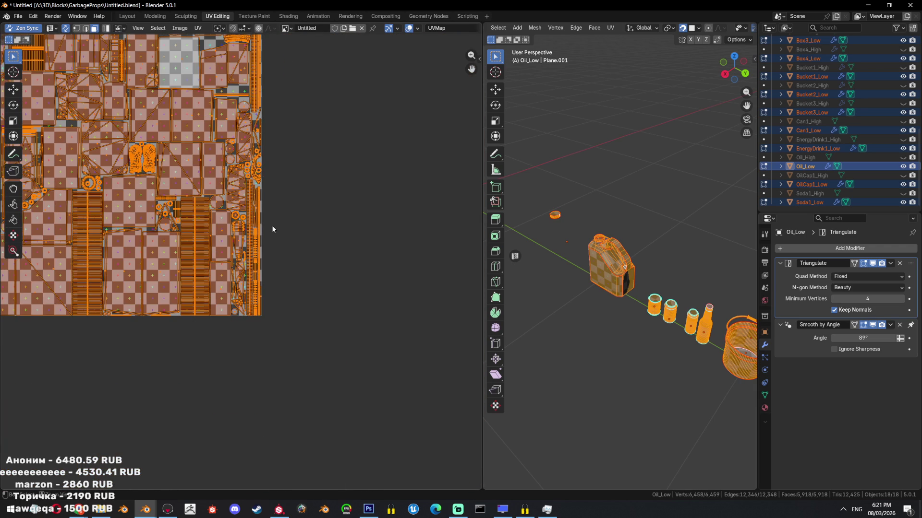
pyautogui.scroll(-1, 266, 230)
pyautogui.moveTo(255, 224); pyautogui.dragTo(270, 251, button='middle')
pyautogui.scroll(1, 273, 238)
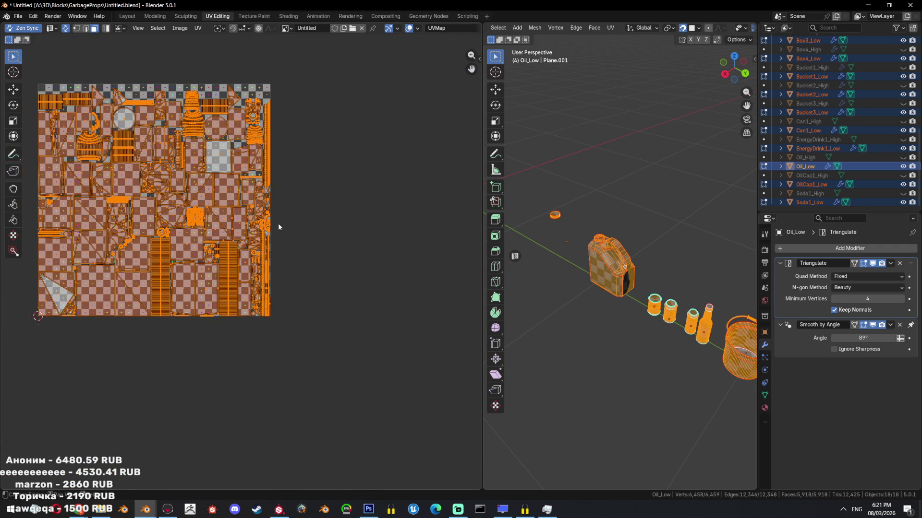
pyautogui.scroll(1, 295, 208)
pyautogui.scroll(2, 304, 216)
pyautogui.scroll(1, 308, 245)
pyautogui.scroll(-1, 308, 246)
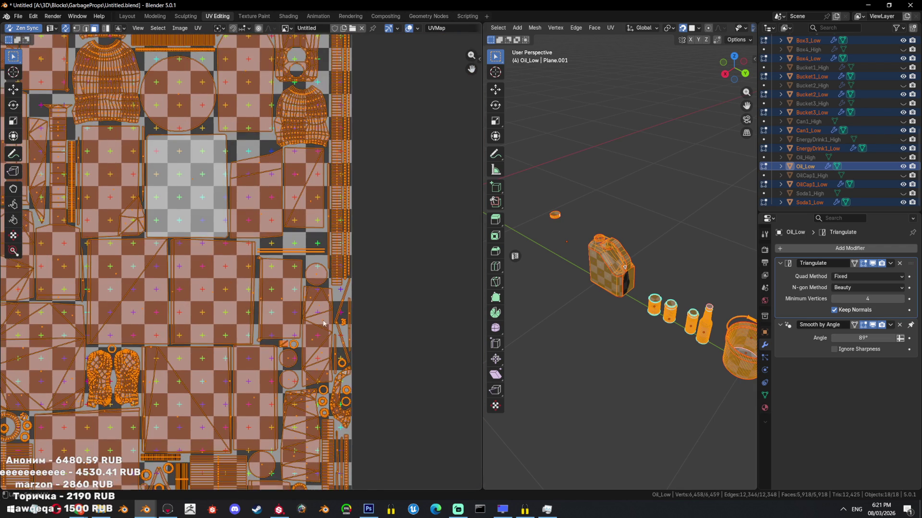
pyautogui.scroll(-1, 304, 280)
pyautogui.scroll(-1, 300, 319)
pyautogui.scroll(-1, 299, 319)
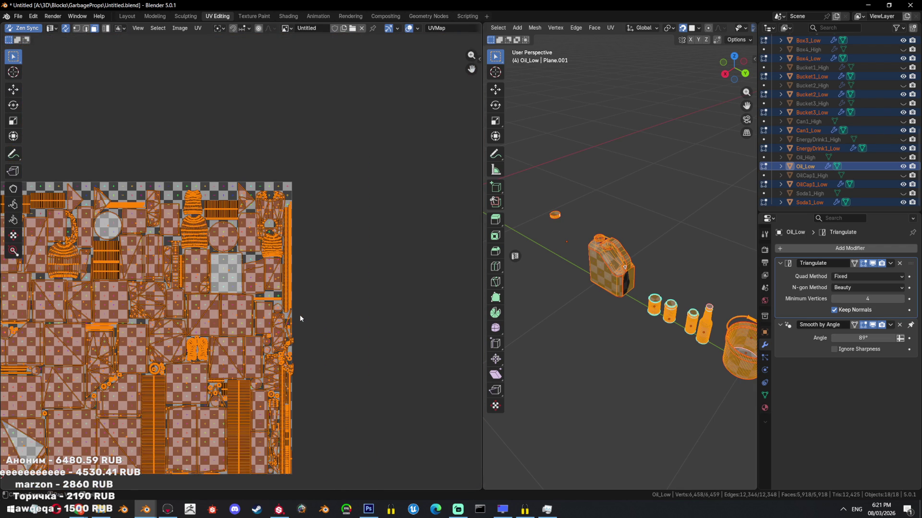
pyautogui.press('n')
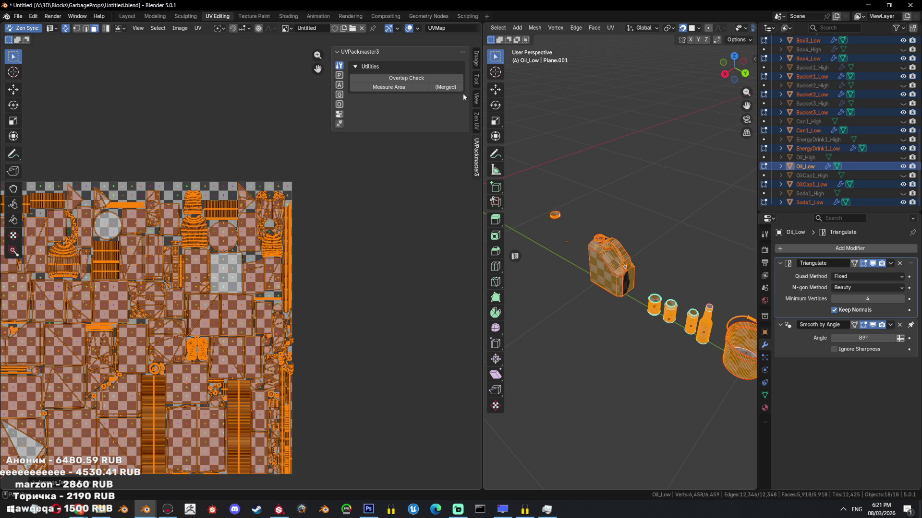
# Pack all low-poly UV islands into one tile from the Zen UV tab.
pyautogui.click(475, 120)
pyautogui.click(476, 98)
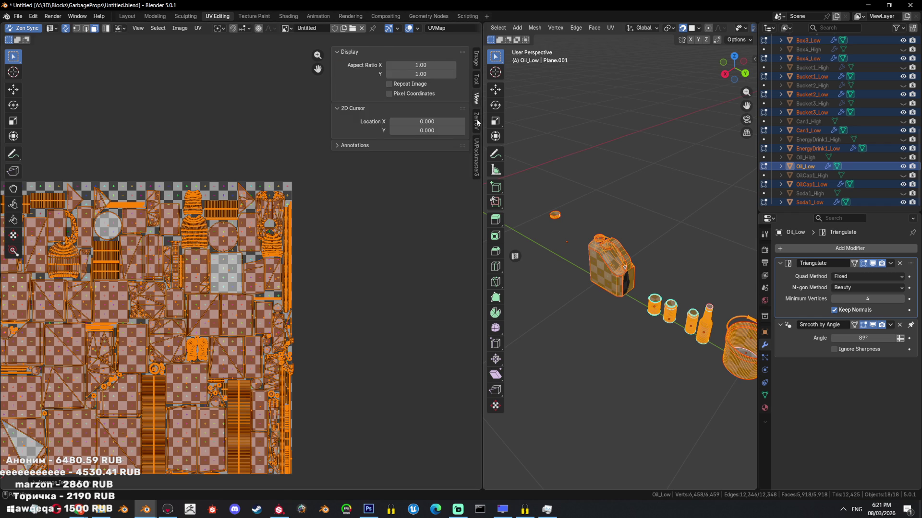
pyautogui.click(475, 121)
pyautogui.click(432, 80)
pyautogui.scroll(1, 224, 205)
pyautogui.scroll(-1, 231, 238)
pyautogui.scroll(-2, 243, 287)
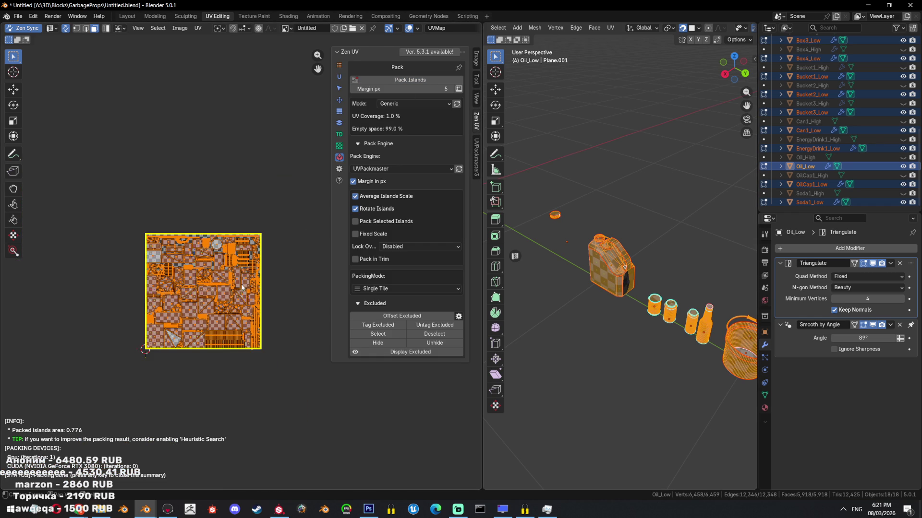
pyautogui.scroll(3, 243, 284)
pyautogui.scroll(1, 216, 275)
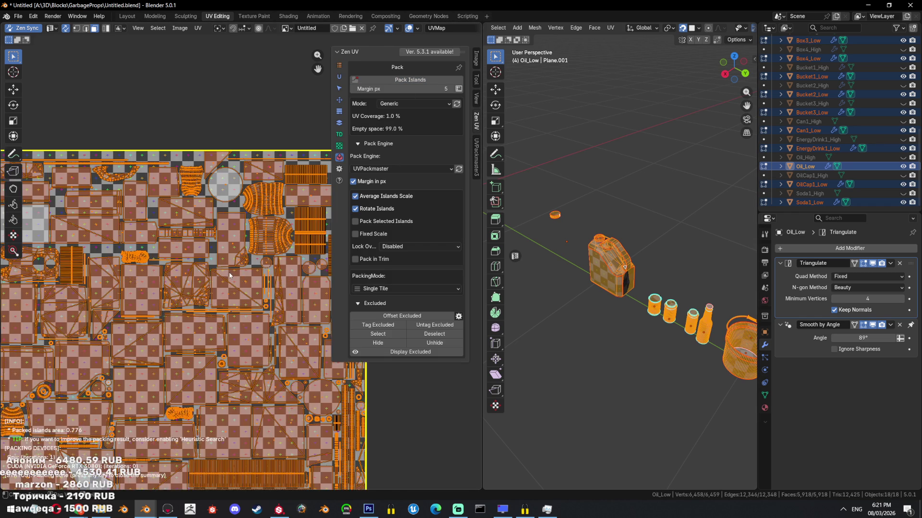
pyautogui.scroll(-2, 229, 276)
# Leave edit mode, unhide everything, deselect and save the file.
pyautogui.press('Tab')
pyautogui.scroll(-3, 639, 243)
pyautogui.scroll(-3, 640, 239)
pyautogui.hotkey('alt', 'h')
pyautogui.click(660, 232)
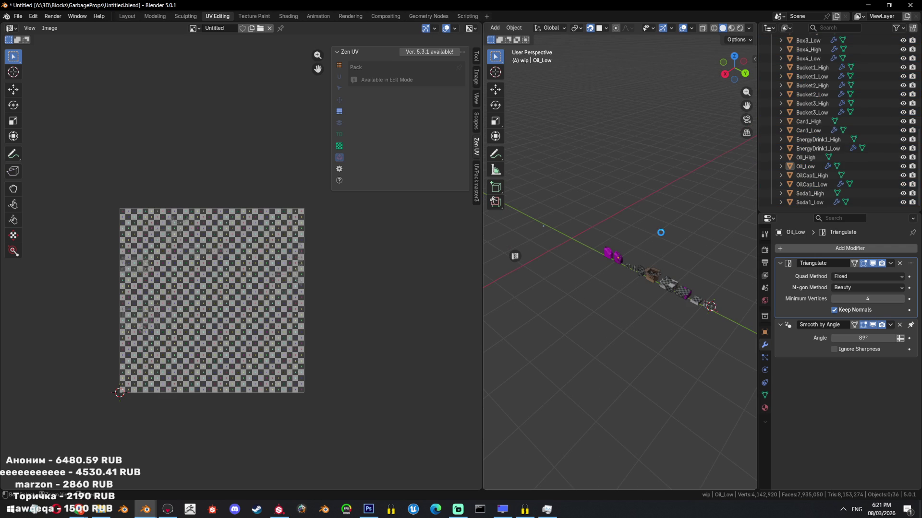
pyautogui.hotkey('ctrl', 's')
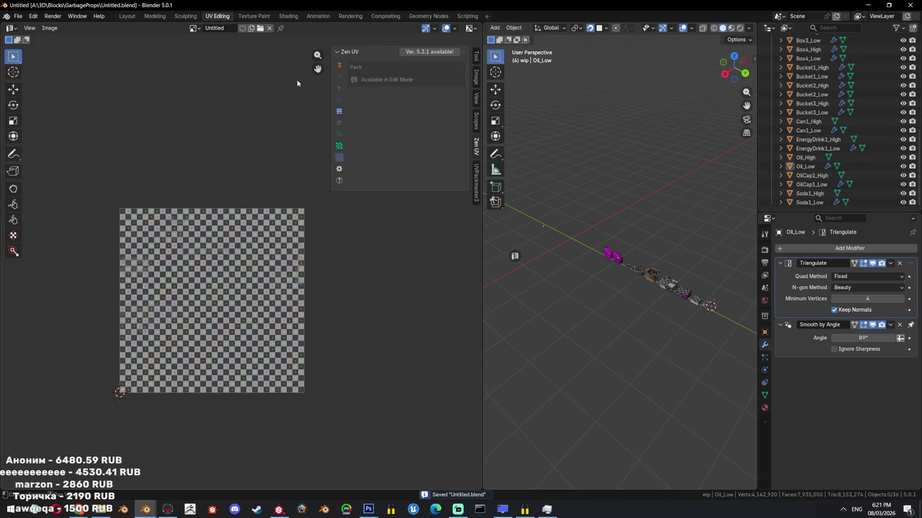
pyautogui.scroll(2, 242, 269)
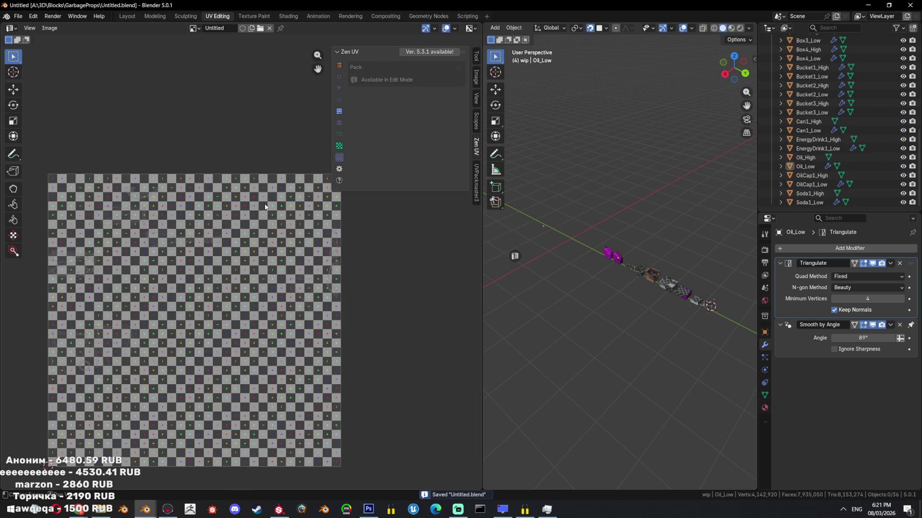
# Reselect the low-poly objects via LODS, hide the rest and re-enter edit mode.
pyautogui.press('n')
pyautogui.click(700, 121)
pyautogui.hotkey('shift', 'h')
pyautogui.press('Tab')
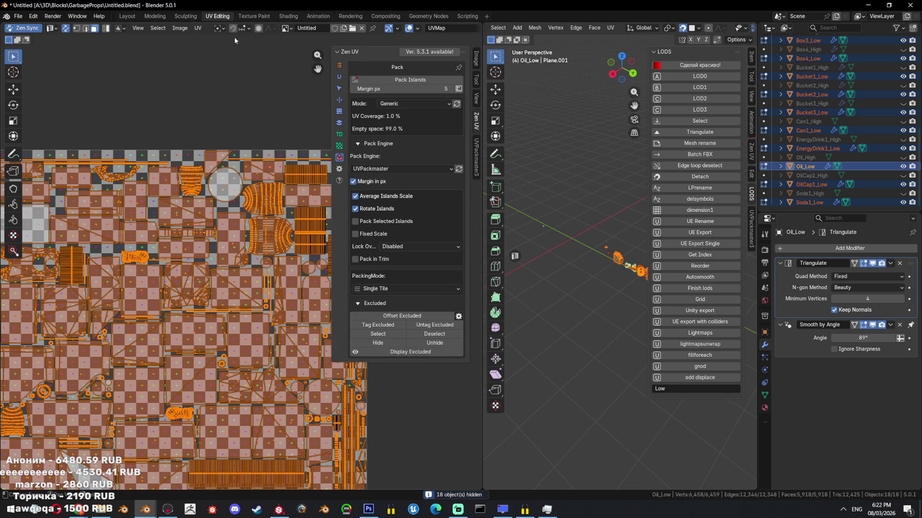
# Browse the UV editor sidebar's Image, View and Zen UV tabs and expand the annotation settings.
pyautogui.click(475, 57)
pyautogui.click(476, 98)
pyautogui.click(476, 121)
pyautogui.click(476, 98)
pyautogui.click(403, 145)
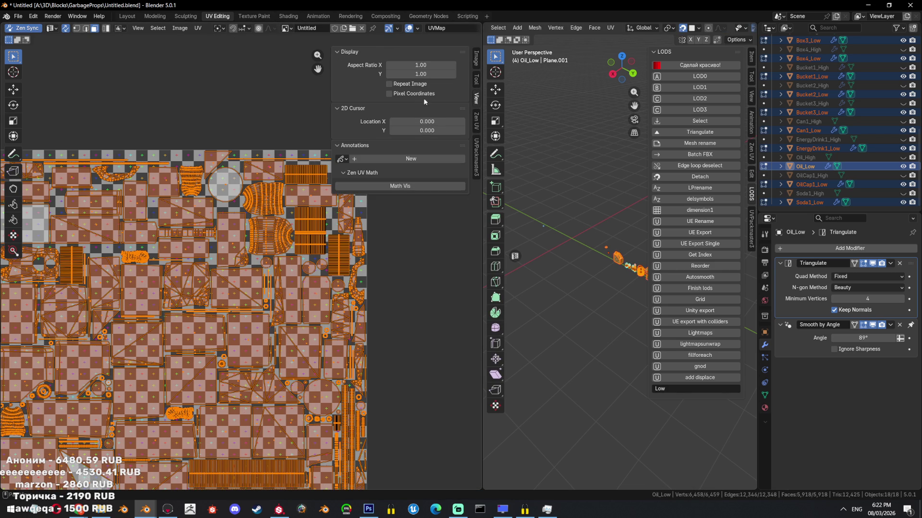
# Inspect the UV grid image's settings and source options, then the view display and tool tabs.
pyautogui.click(475, 63)
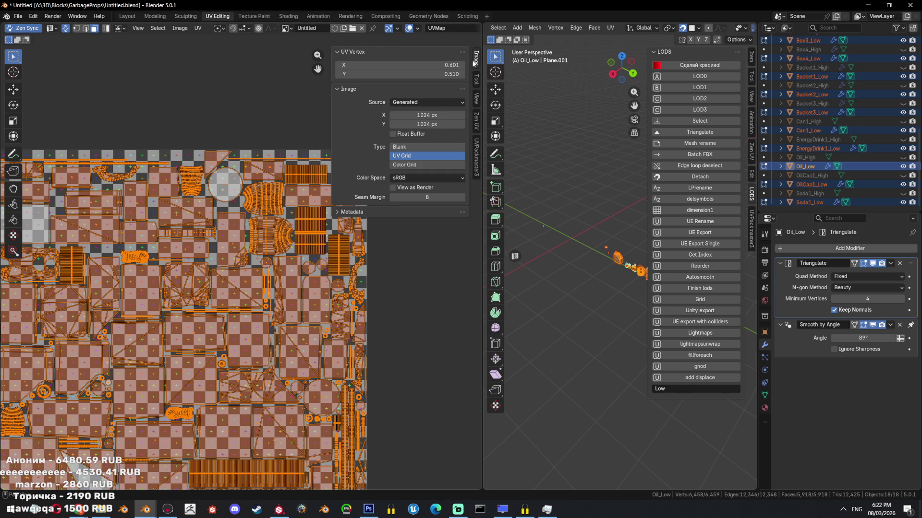
pyautogui.click(426, 88)
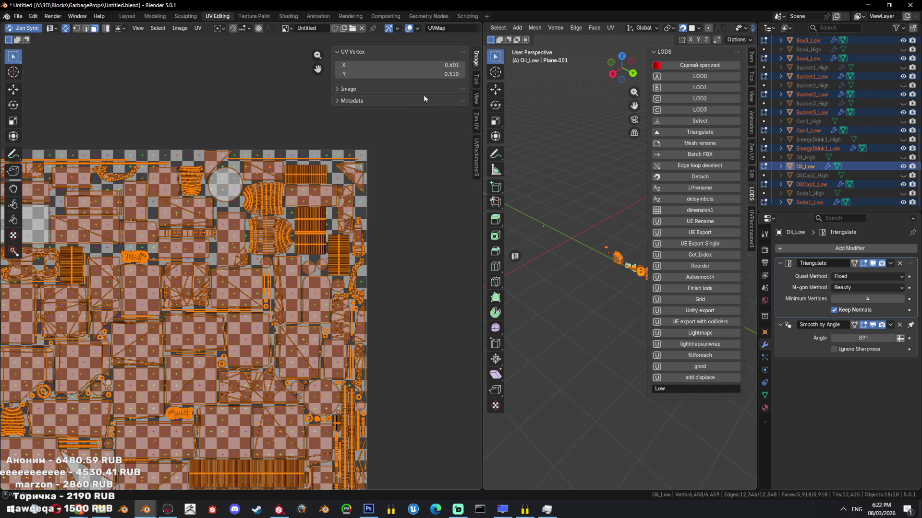
pyautogui.click(427, 89)
pyautogui.click(422, 102)
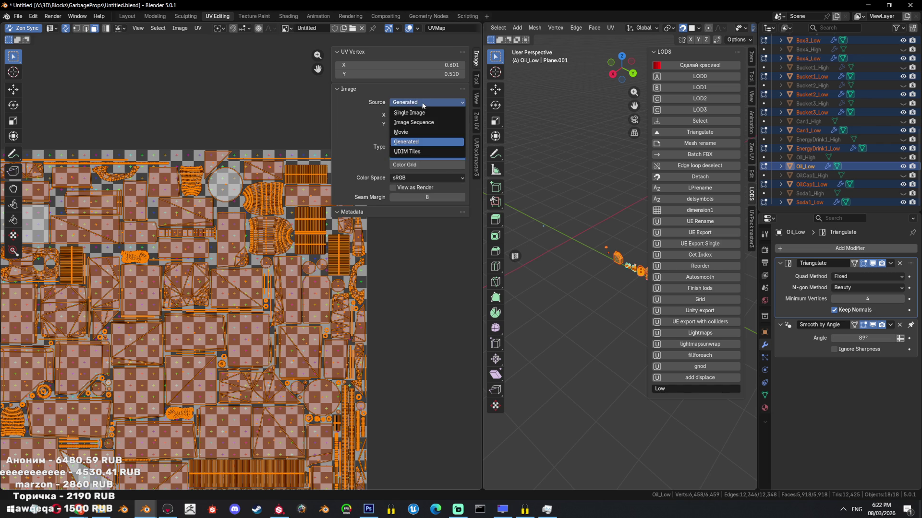
pyautogui.click(476, 99)
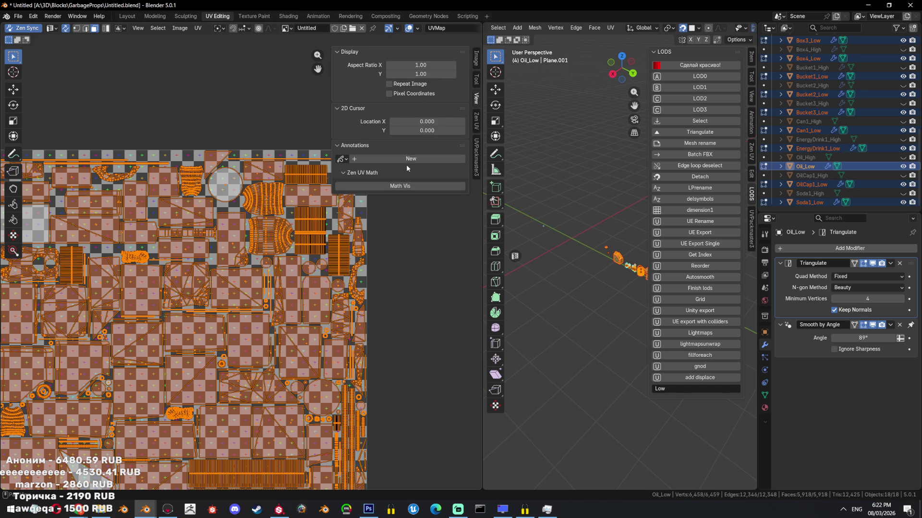
pyautogui.click(477, 79)
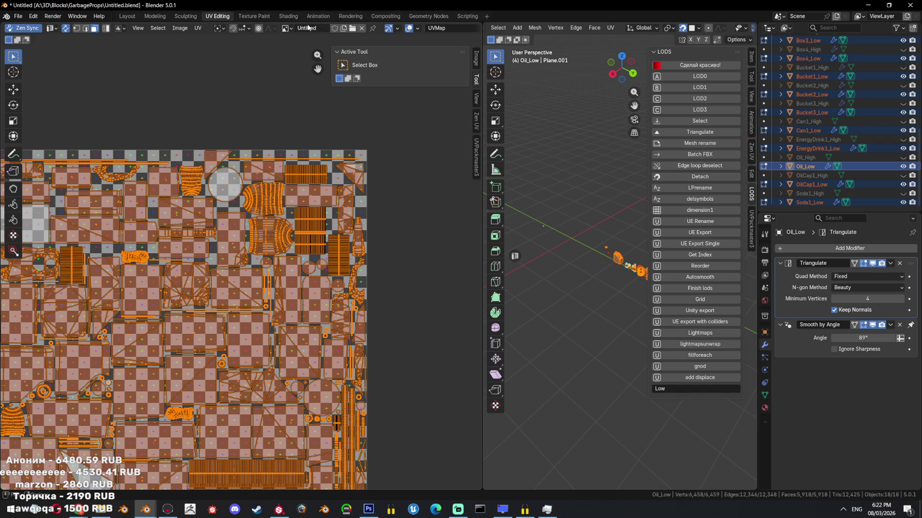
# Browse the Image, UV and View header menus, collapse image metadata, and leave the UV menu open.
pyautogui.click(179, 29)
pyautogui.click(198, 28)
pyautogui.click(138, 27)
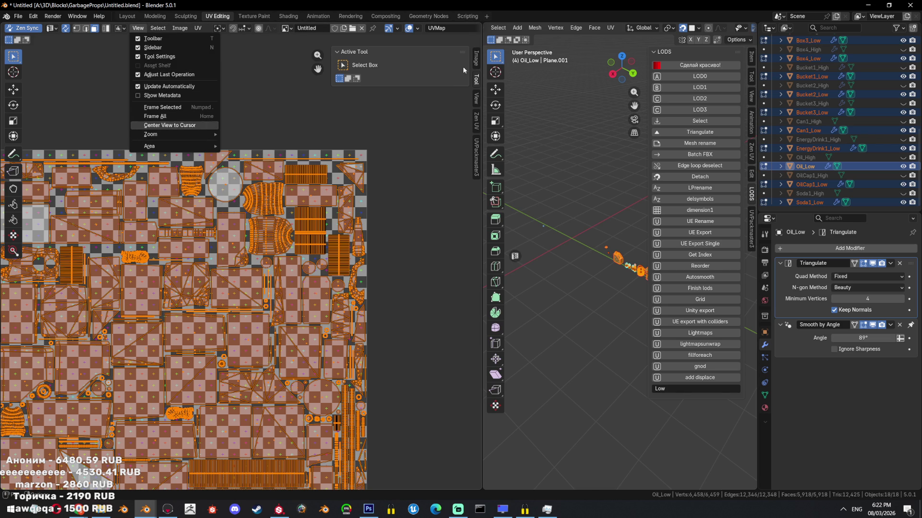
pyautogui.click(475, 62)
pyautogui.click(389, 212)
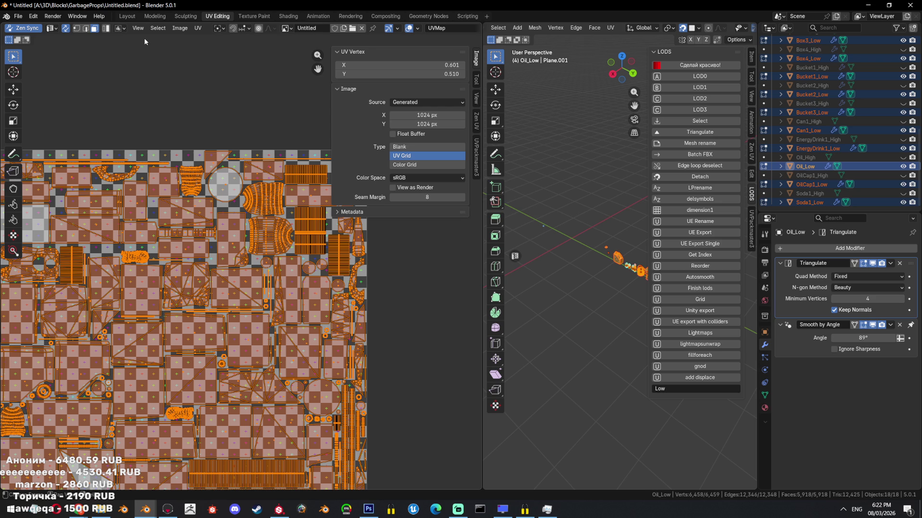
pyautogui.click(55, 29)
pyautogui.click(197, 28)
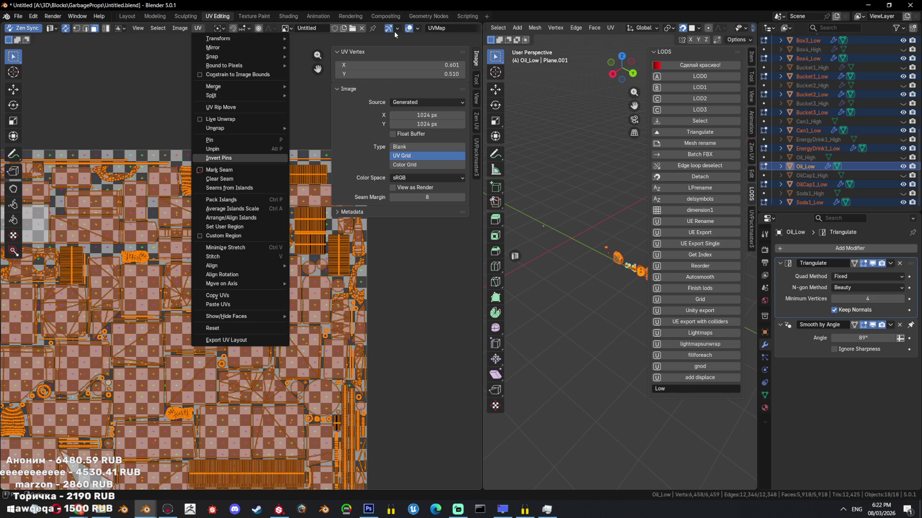
pyautogui.scroll(-2, 423, 25)
# Shade UV islands by stretch via the overlay settings and fit the whole atlas in view.
pyautogui.click(470, 28)
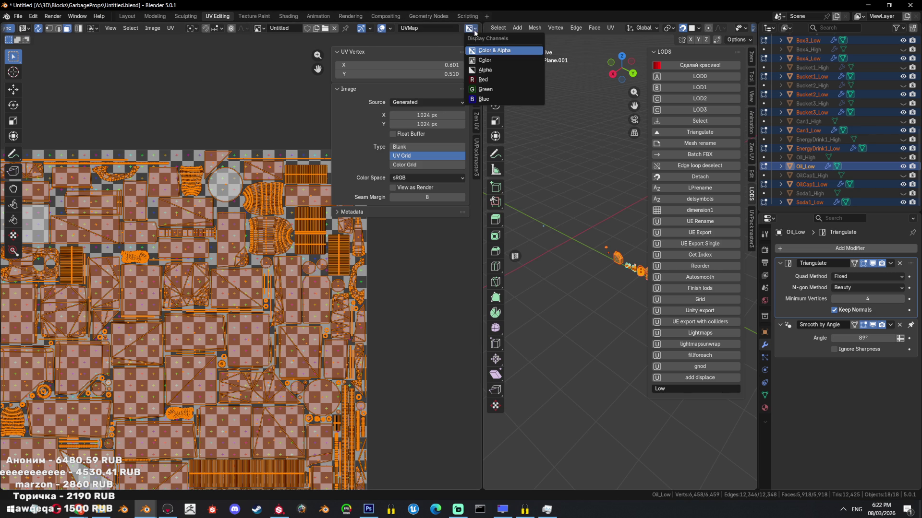
pyautogui.click(387, 30)
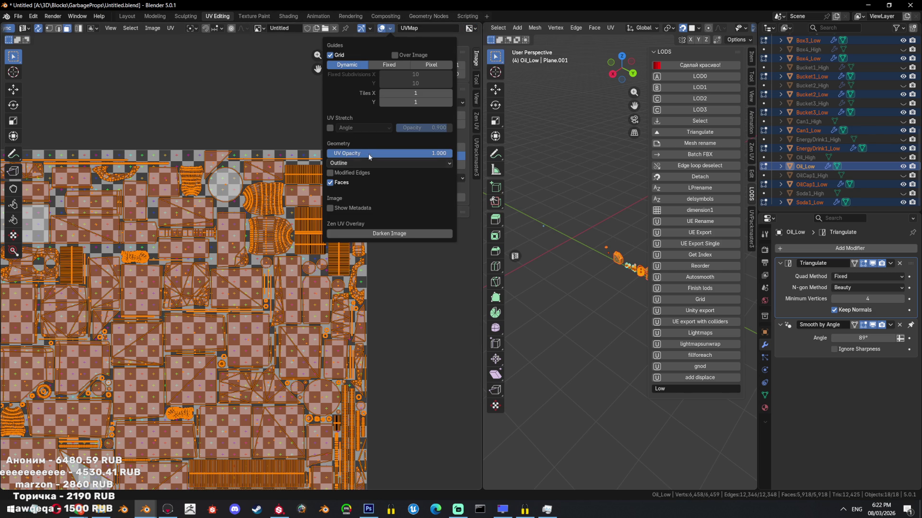
pyautogui.click(331, 128)
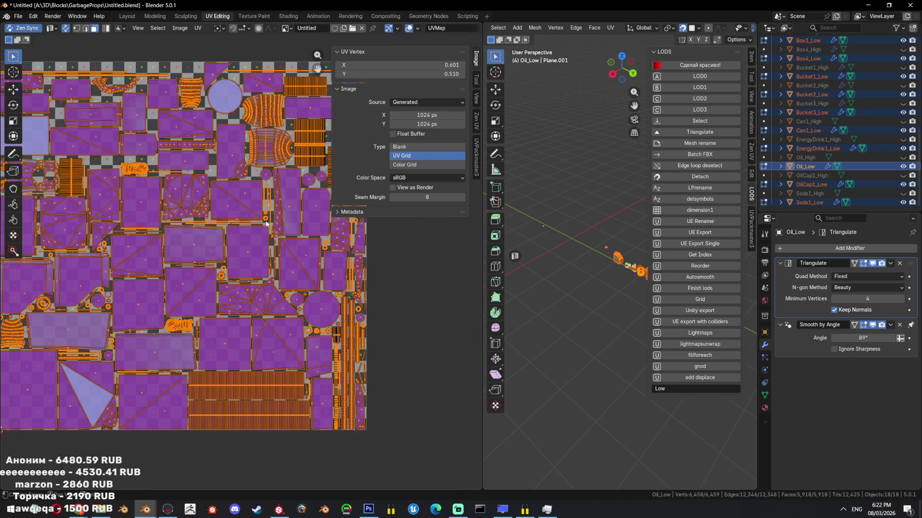
pyautogui.press('Home')
pyautogui.scroll(2, 297, 278)
pyautogui.scroll(2, 292, 282)
pyautogui.scroll(2, 281, 292)
pyautogui.scroll(2, 268, 303)
pyautogui.scroll(-2, 258, 155)
pyautogui.scroll(-1, 251, 173)
pyautogui.scroll(-2, 256, 201)
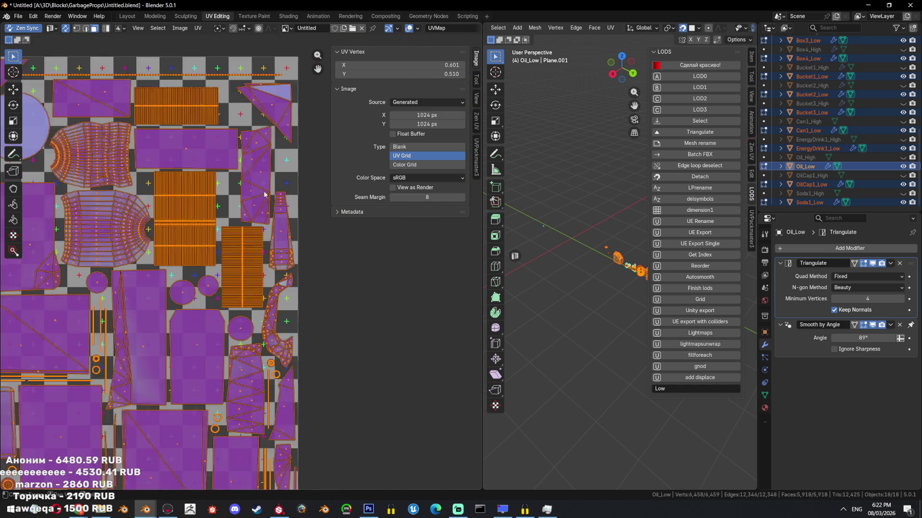
pyautogui.scroll(-1, 238, 167)
pyautogui.scroll(2, 238, 168)
pyautogui.scroll(-3, 249, 202)
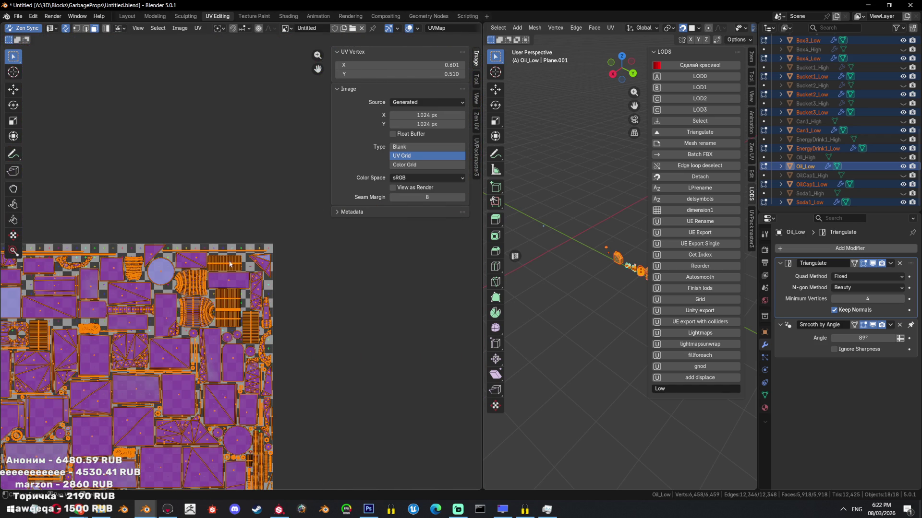
# Deselect all UVs, pan across the packed islands, and leave edit mode on the props.
pyautogui.click(260, 221)
pyautogui.scroll(3, 278, 230)
pyautogui.scroll(2, 310, 174)
pyautogui.moveTo(339, 119)
pyautogui.mouseDown(button='middle')
pyautogui.moveTo(474, 135)
pyautogui.moveTo(467, 281)
pyautogui.mouseUp(button='middle')
pyautogui.scroll(1, 214, 245)
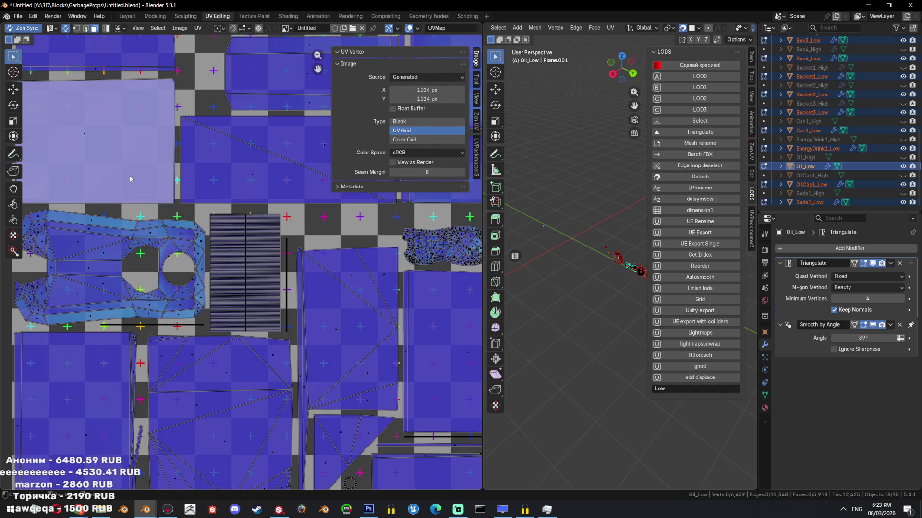
pyautogui.scroll(-3, 214, 244)
pyautogui.scroll(-3, 279, 246)
pyautogui.scroll(1, 278, 246)
pyautogui.scroll(4, 278, 246)
pyautogui.scroll(-2, 280, 248)
pyautogui.scroll(2, 279, 243)
pyautogui.scroll(2, 280, 238)
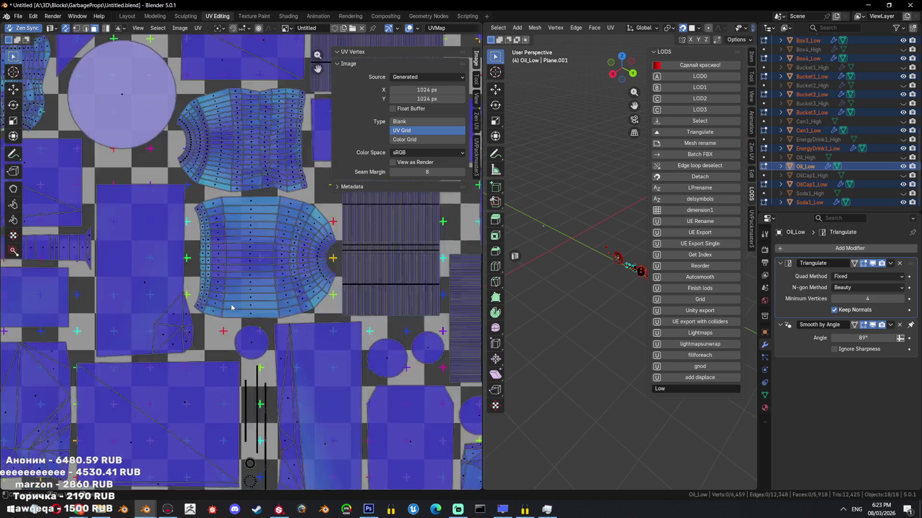
pyautogui.scroll(2, 259, 252)
pyautogui.scroll(1, 242, 261)
pyautogui.scroll(-1, 240, 251)
pyautogui.scroll(-3, 233, 274)
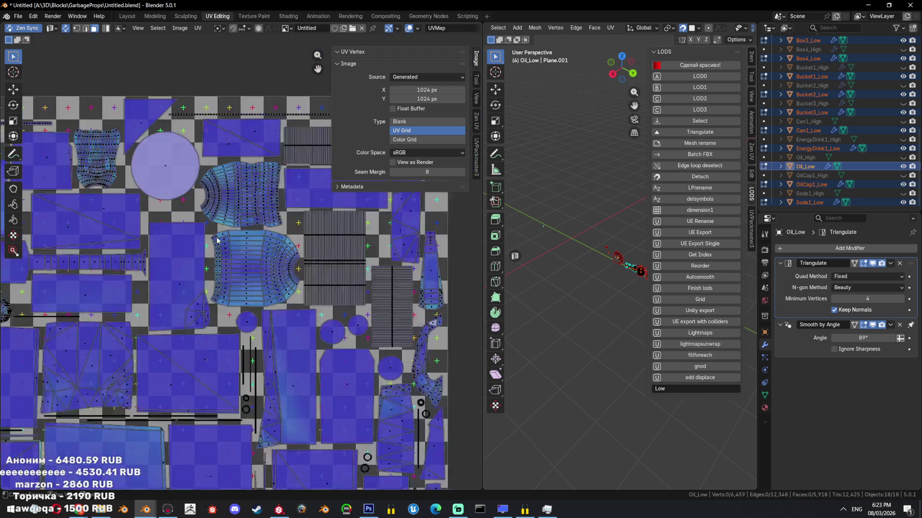
pyautogui.scroll(-1, 252, 291)
pyautogui.scroll(1, 403, 251)
pyautogui.scroll(2, 346, 252)
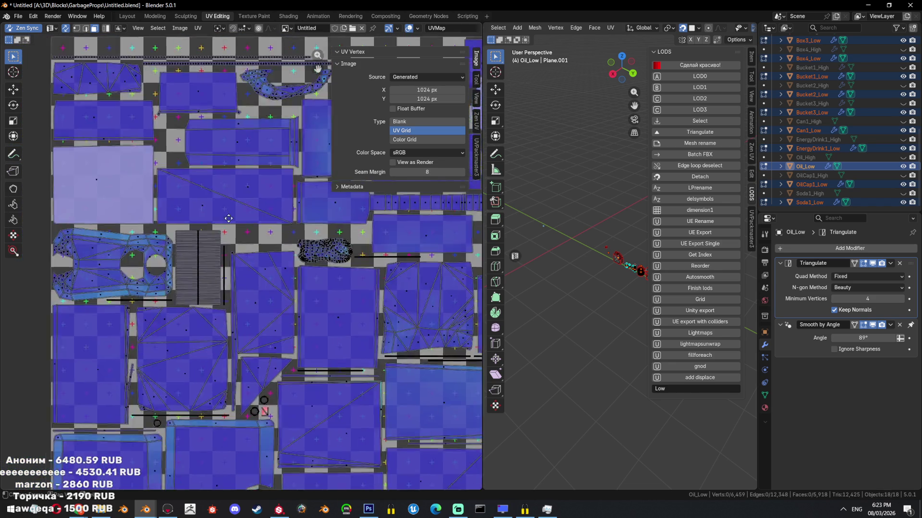
pyautogui.scroll(2, 288, 253)
pyautogui.scroll(1, 251, 255)
pyautogui.scroll(-3, 251, 255)
pyautogui.scroll(-1, 259, 248)
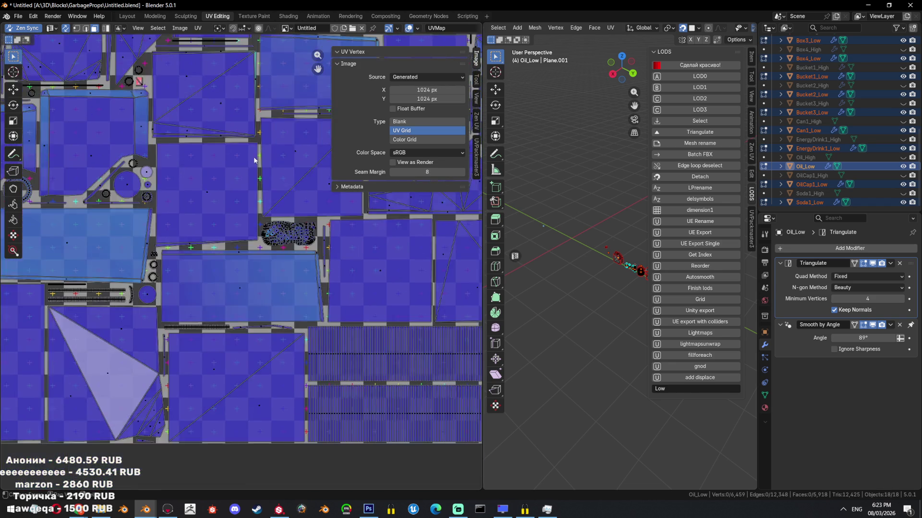
pyautogui.scroll(-2, 281, 245)
pyautogui.scroll(-2, 310, 243)
pyautogui.scroll(2, 288, 230)
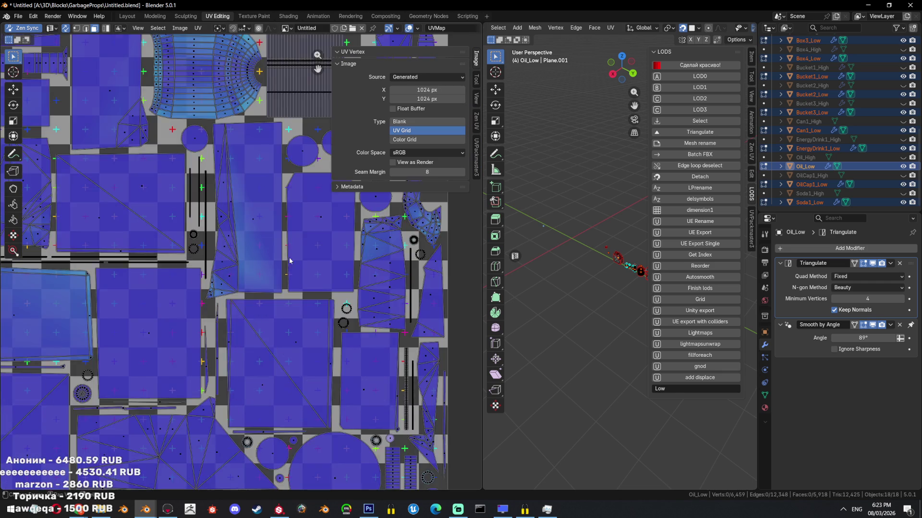
pyautogui.scroll(2, 238, 205)
pyautogui.scroll(1, 216, 189)
pyautogui.scroll(-1, 215, 189)
pyautogui.scroll(3, 319, 264)
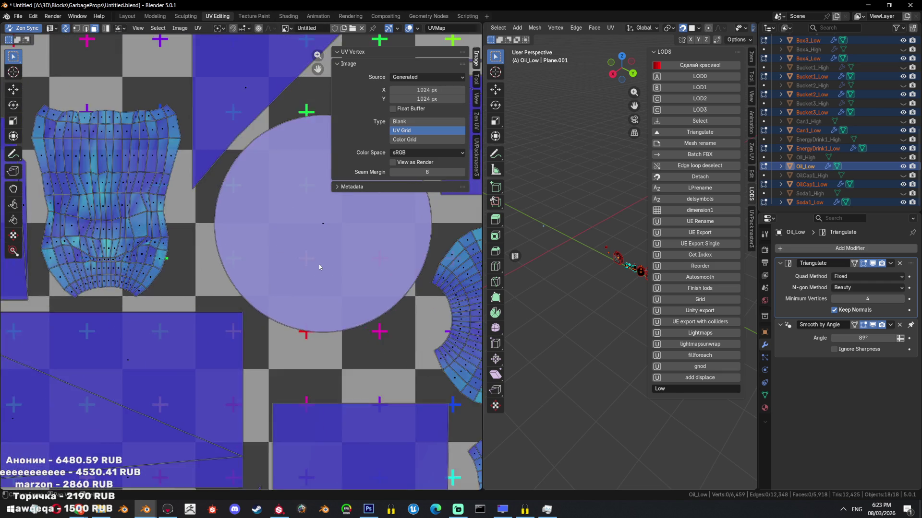
pyautogui.scroll(-3, 252, 264)
pyautogui.scroll(-2, 194, 263)
pyautogui.scroll(2, 195, 263)
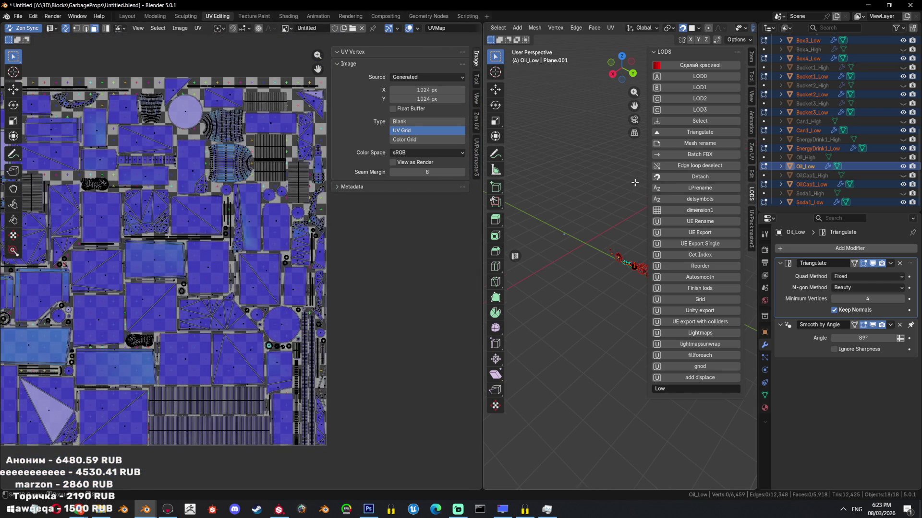
pyautogui.press('Tab')
# Switch to Marmoset Toolbag, select Baker 1 to show its bake settings, and orbit over the props.
pyautogui.hotkey('alt', 'Tab')
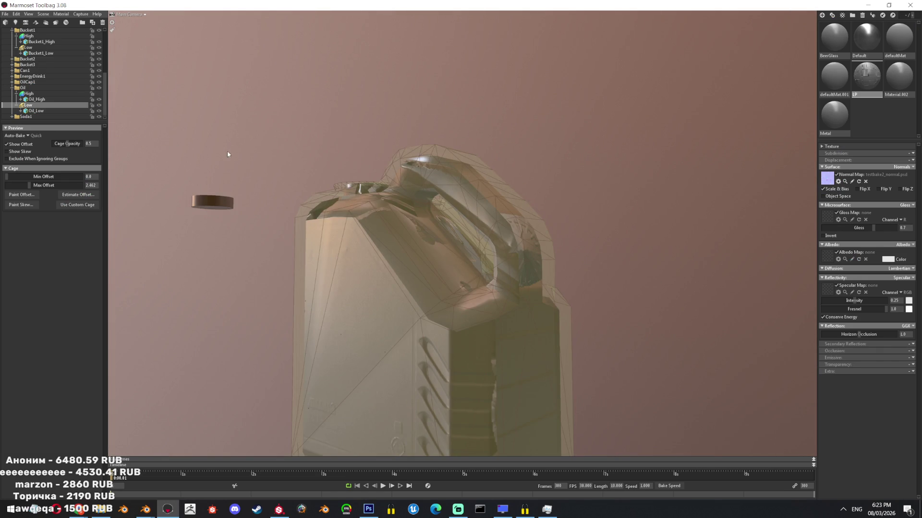
pyautogui.scroll(-3, 394, 207)
pyautogui.moveTo(403, 204)
pyautogui.mouseDown()
pyautogui.moveTo(467, 223)
pyautogui.moveTo(528, 267)
pyautogui.mouseUp()
pyautogui.scroll(5, 68, 57)
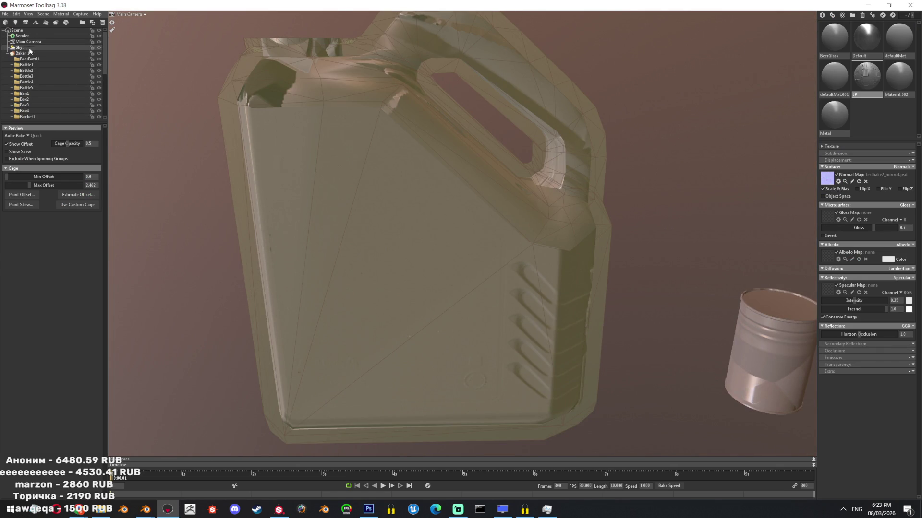
pyautogui.click(29, 52)
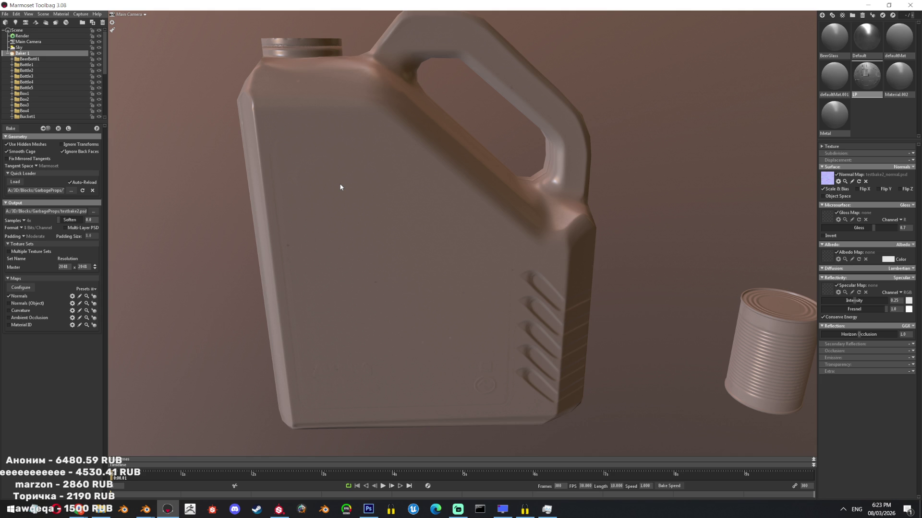
pyautogui.moveTo(222, 187)
pyautogui.mouseDown()
pyautogui.moveTo(446, 219)
pyautogui.moveTo(433, 236)
pyautogui.mouseUp()
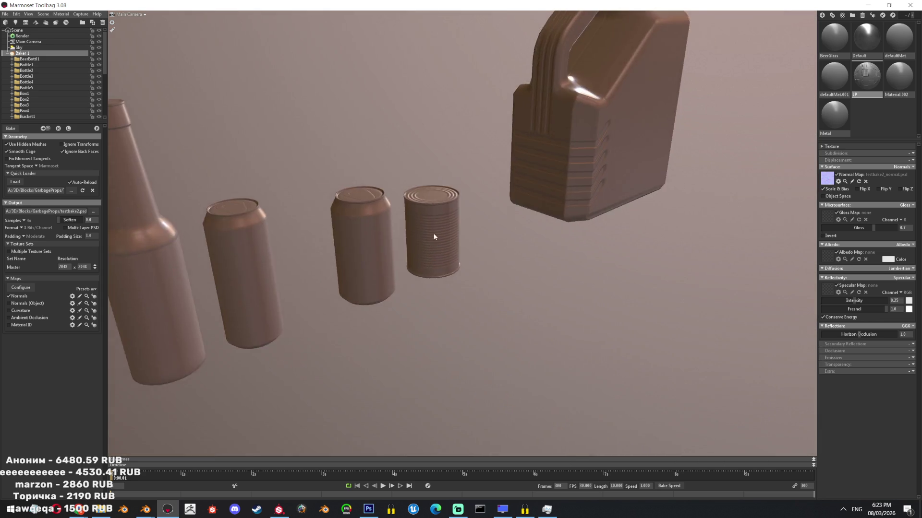
pyautogui.scroll(-5, 432, 237)
pyautogui.scroll(5, 394, 315)
# Set Baker 1's output resolution to 4096 × 4096 and choose a higher sample count.
pyautogui.moveTo(423, 294)
pyautogui.mouseDown()
pyautogui.moveTo(477, 304)
pyautogui.moveTo(490, 336)
pyautogui.moveTo(506, 206)
pyautogui.mouseUp()
pyautogui.scroll(-5, 411, 226)
pyautogui.moveTo(411, 226); pyautogui.dragTo(533, 237)
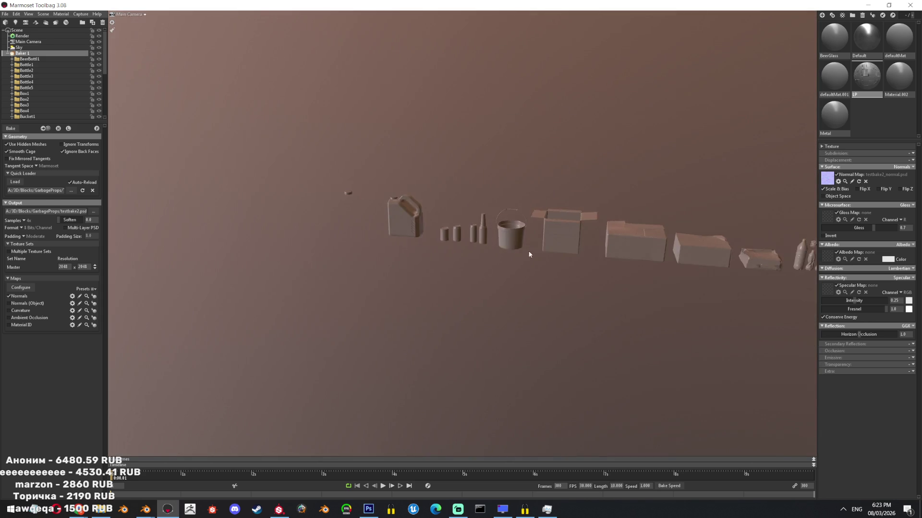
pyautogui.scroll(5, 422, 274)
pyautogui.moveTo(422, 273); pyautogui.dragTo(434, 315)
pyautogui.click(20, 47)
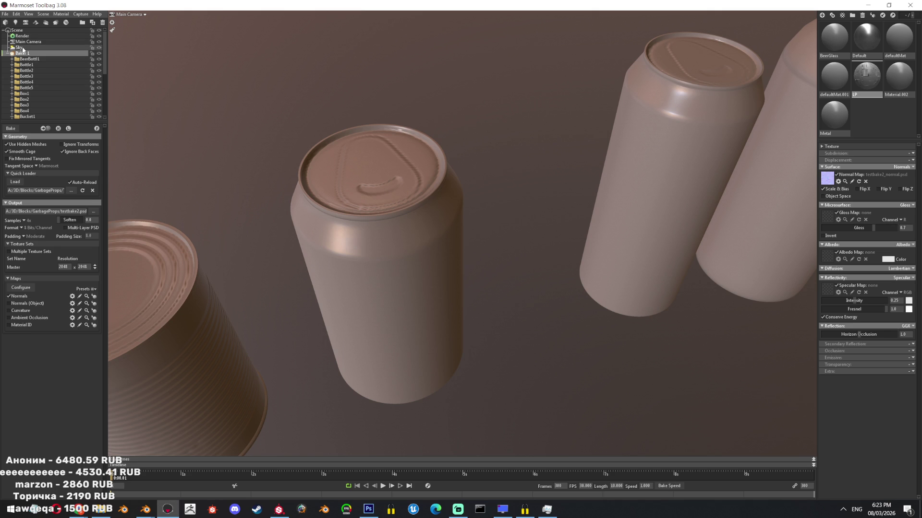
pyautogui.click(10, 53)
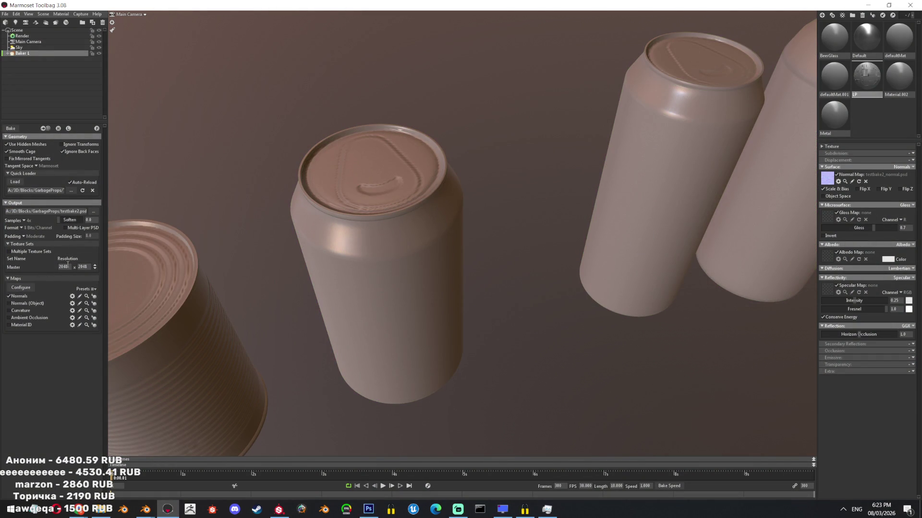
pyautogui.write('4096')
pyautogui.press('Tab')
pyautogui.click(23, 221)
pyautogui.scroll(-5, 284, 204)
pyautogui.scroll(-5, 329, 183)
pyautogui.scroll(-3, 359, 165)
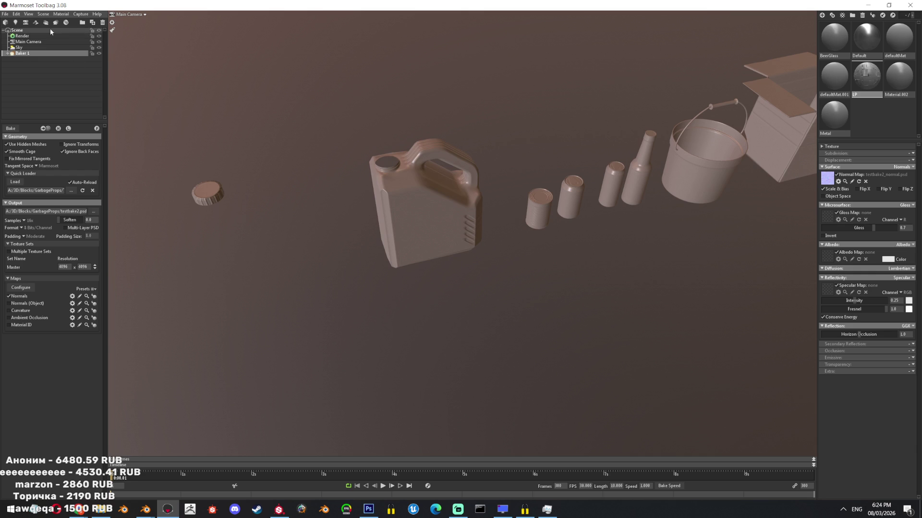
# Expand Baker 1 and preview the BeerBottle1 and Bottle1 low-poly cages, framing the bottles.
pyautogui.click(8, 54)
pyautogui.click(27, 76)
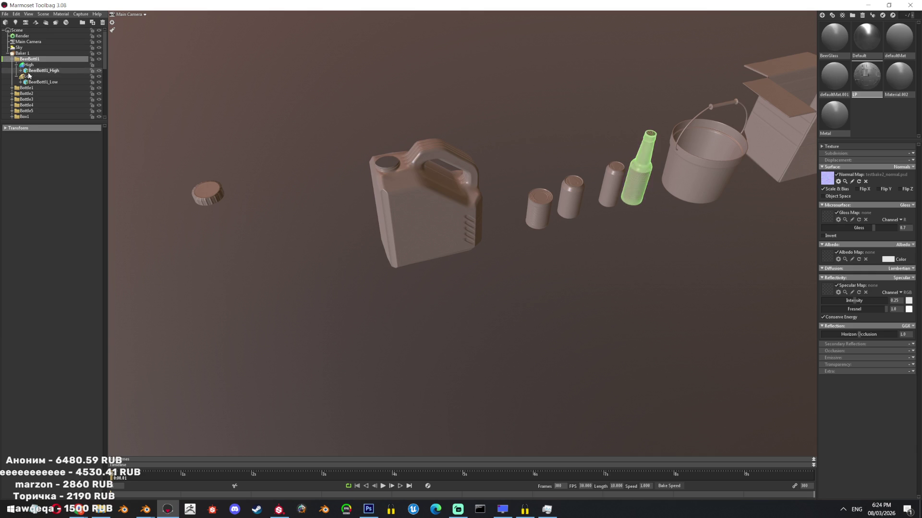
pyautogui.scroll(3, 524, 179)
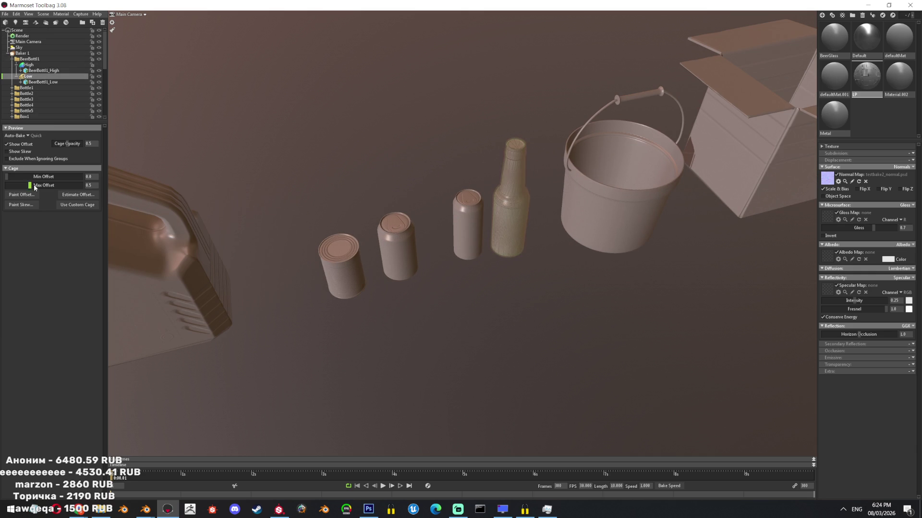
pyautogui.click(13, 87)
pyautogui.click(28, 105)
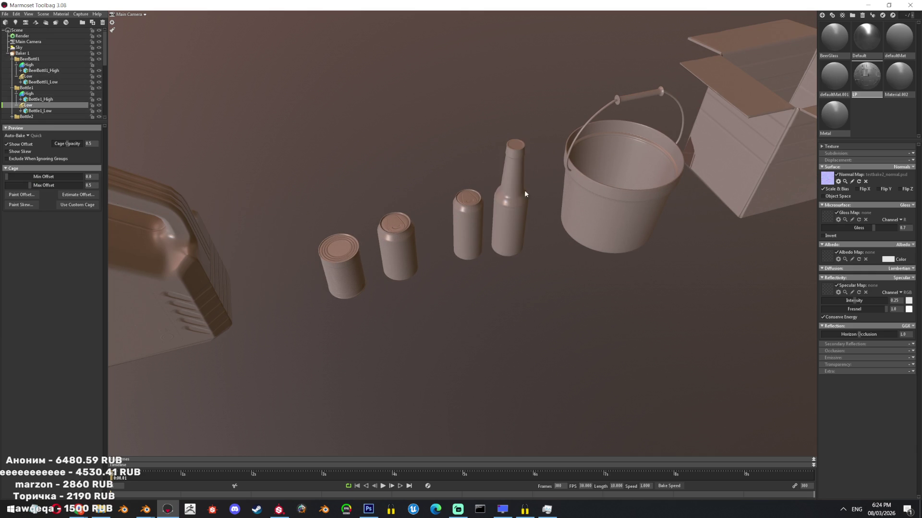
pyautogui.press('f')
pyautogui.scroll(-5, 540, 226)
pyautogui.scroll(5, 424, 129)
pyautogui.moveTo(590, 359)
pyautogui.mouseDown()
pyautogui.moveTo(433, 258)
pyautogui.moveTo(440, 265)
pyautogui.mouseUp()
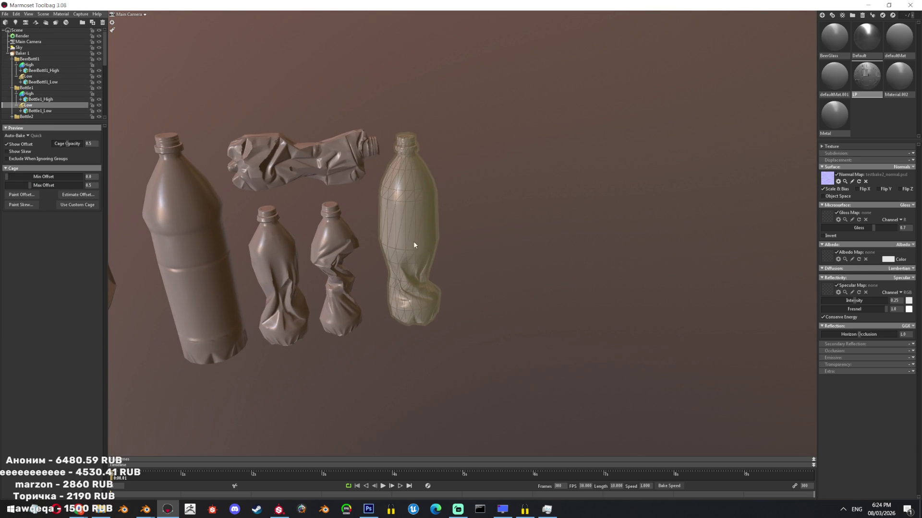
pyautogui.moveTo(31, 185); pyautogui.dragTo(43, 185)
pyautogui.scroll(-2, 44, 108)
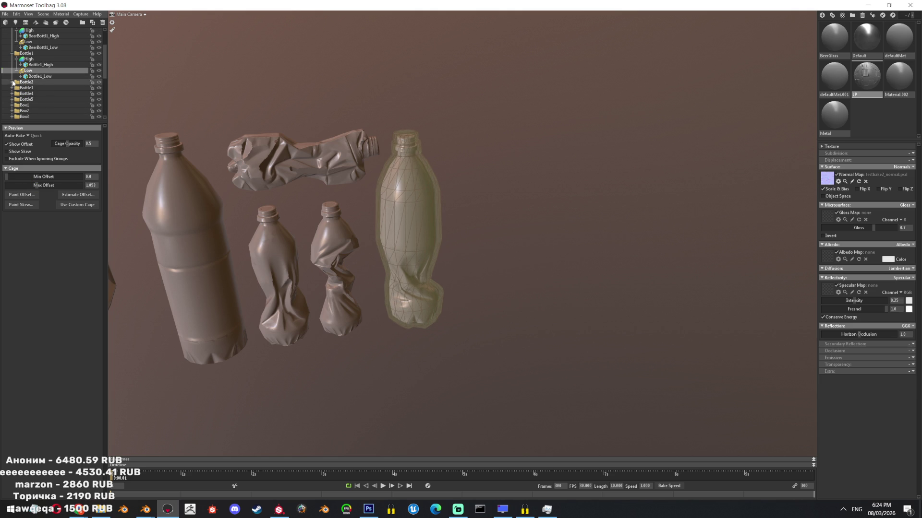
# Enlarge the cage offsets of Bottle2 and Bottle3 so they enclose the bottle meshes.
pyautogui.click(27, 98)
pyautogui.moveTo(32, 185); pyautogui.dragTo(45, 185)
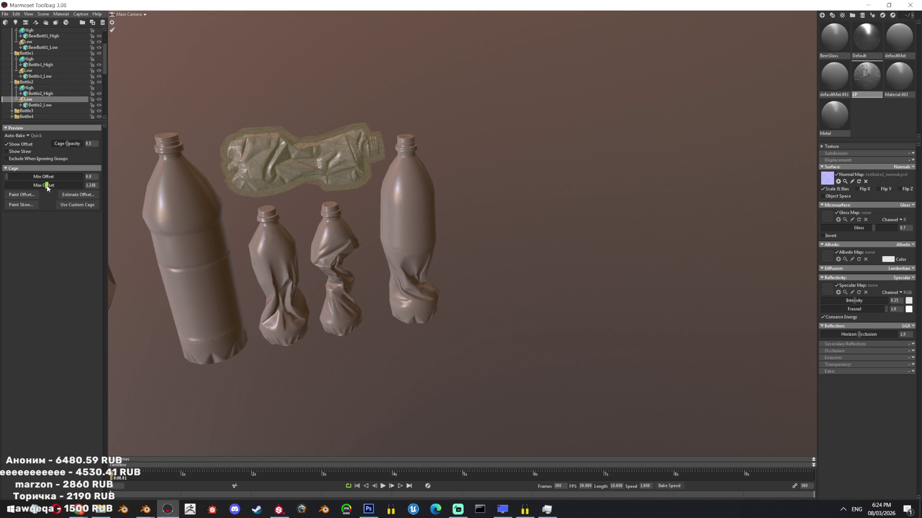
pyautogui.moveTo(288, 173); pyautogui.dragTo(354, 166)
pyautogui.scroll(-2, 50, 72)
pyautogui.click(26, 93)
pyautogui.moveTo(374, 223)
pyautogui.mouseDown()
pyautogui.moveTo(405, 242)
pyautogui.moveTo(72, 183)
pyautogui.mouseUp()
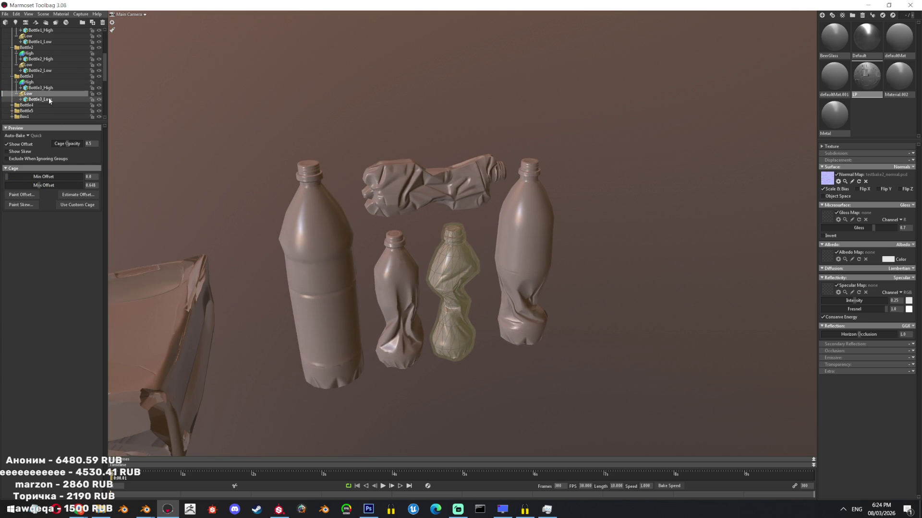
pyautogui.scroll(-1, 49, 100)
# Check the Bottle4, Bottle5 and Box1 low-poly cages, orbiting over the boxes.
pyautogui.click(29, 105)
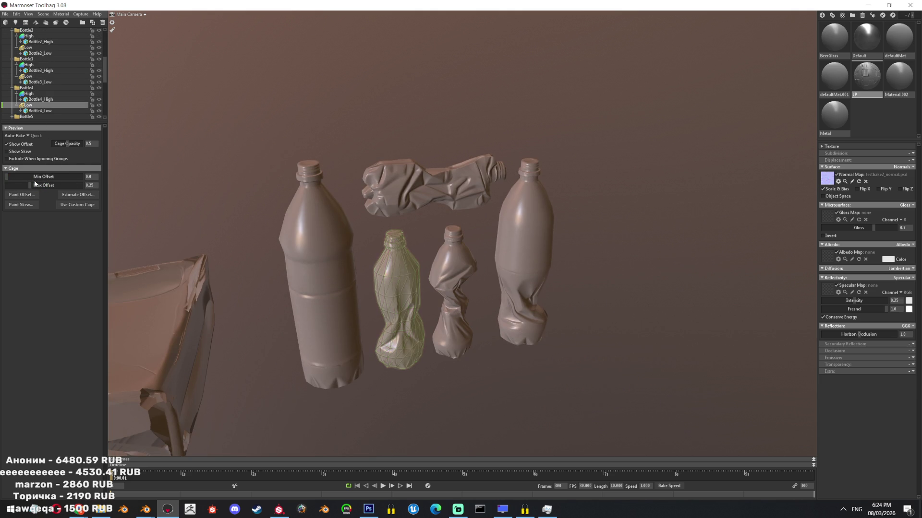
pyautogui.scroll(-2, 31, 106)
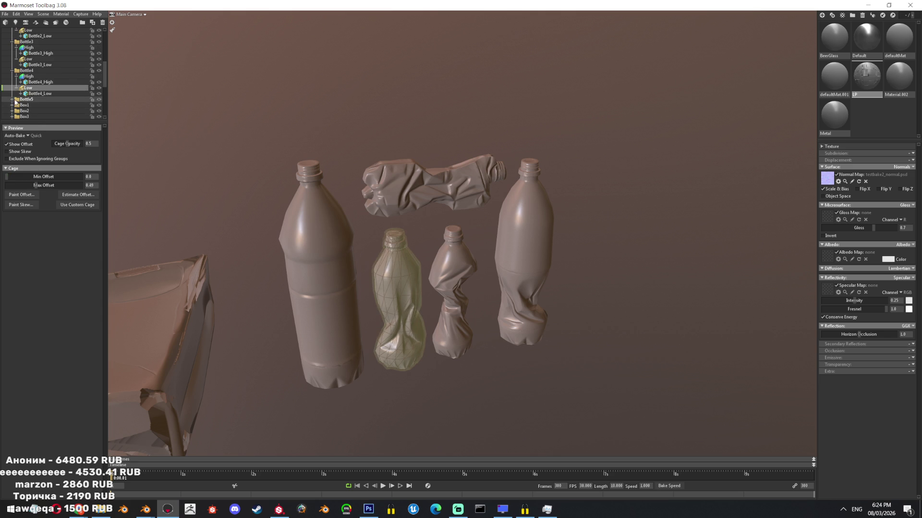
pyautogui.click(29, 100)
pyautogui.moveTo(34, 185); pyautogui.dragTo(41, 185)
pyautogui.scroll(-3, 21, 94)
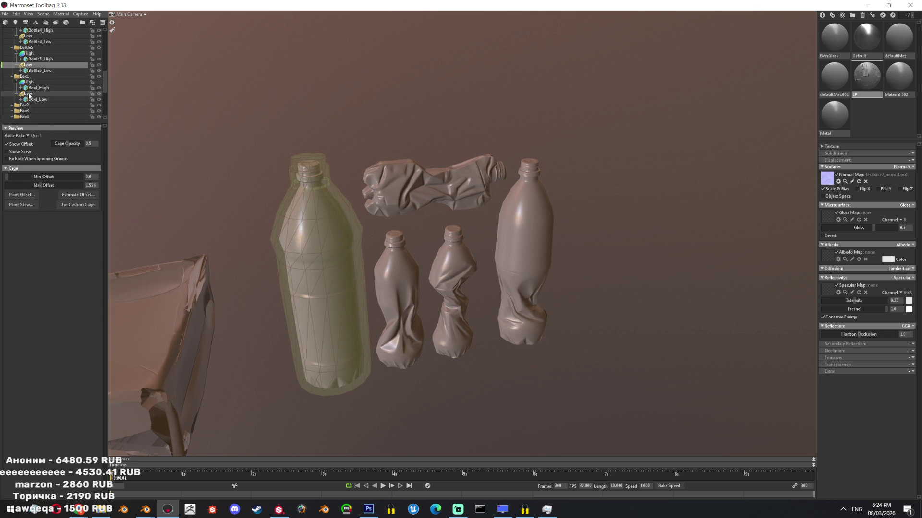
pyautogui.click(30, 93)
pyautogui.scroll(-3, 351, 103)
pyautogui.scroll(-3, 427, 132)
pyautogui.moveTo(428, 132); pyautogui.dragTo(531, 201)
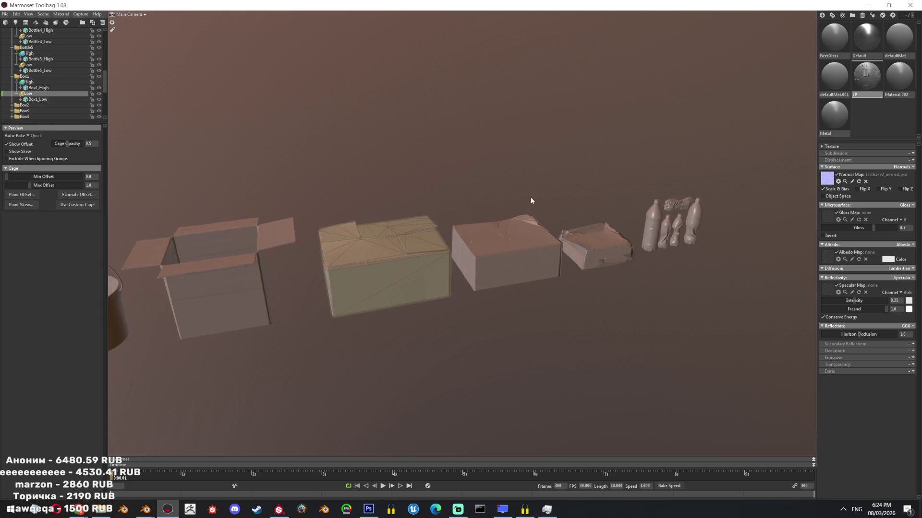
pyautogui.scroll(3, 405, 286)
pyautogui.scroll(2, 422, 249)
pyautogui.scroll(4, 477, 283)
# Thicken Box1's cage slightly and check Box2's cage from above.
pyautogui.moveTo(477, 282); pyautogui.dragTo(79, 155)
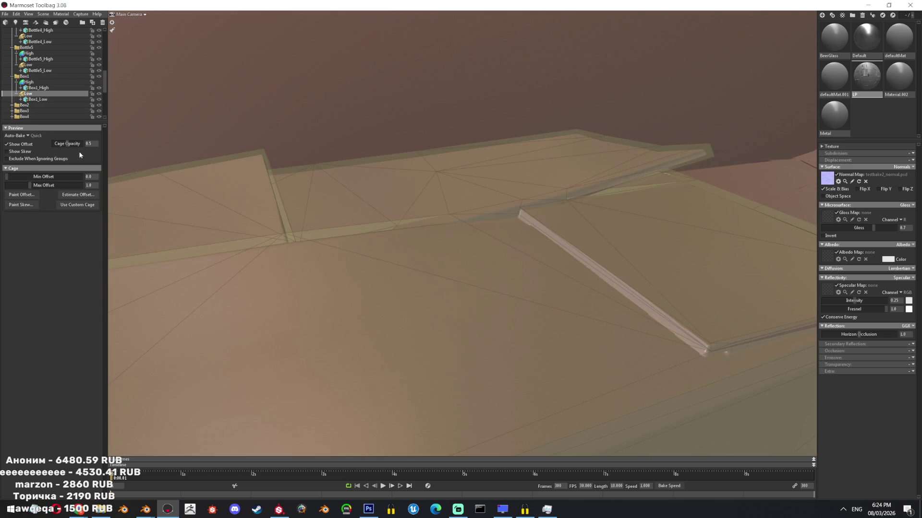
pyautogui.moveTo(31, 185); pyautogui.dragTo(36, 185)
pyautogui.scroll(-3, 470, 159)
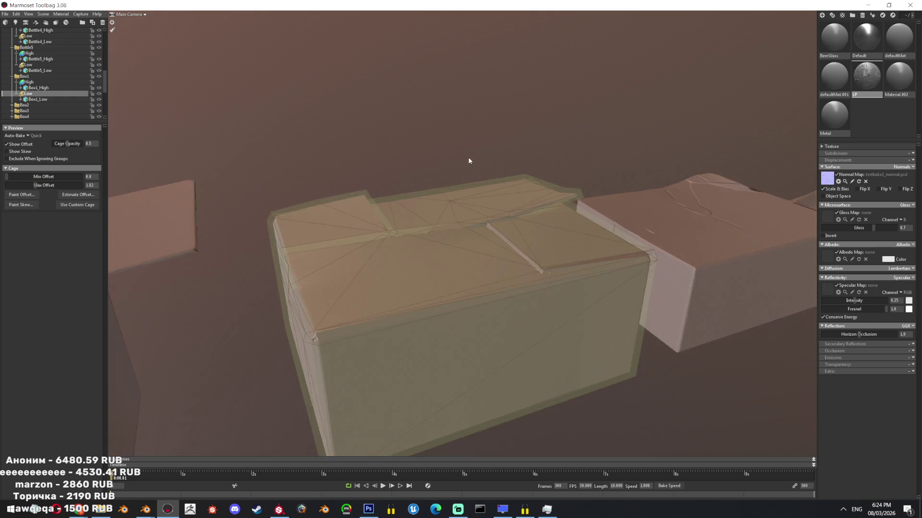
pyautogui.scroll(-2, 469, 213)
pyautogui.moveTo(468, 213)
pyautogui.mouseDown()
pyautogui.moveTo(498, 204)
pyautogui.moveTo(108, 116)
pyautogui.mouseUp()
pyautogui.scroll(-2, 34, 89)
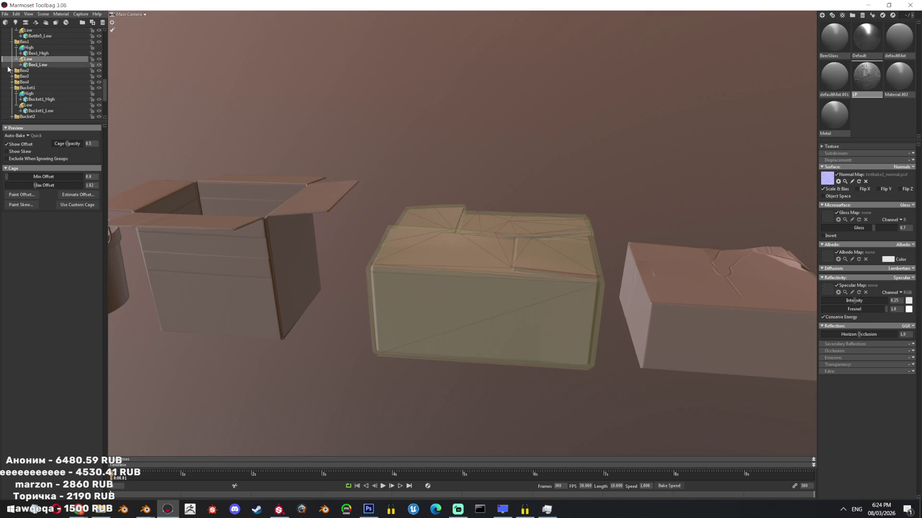
pyautogui.click(34, 88)
pyautogui.moveTo(701, 203); pyautogui.dragTo(583, 277)
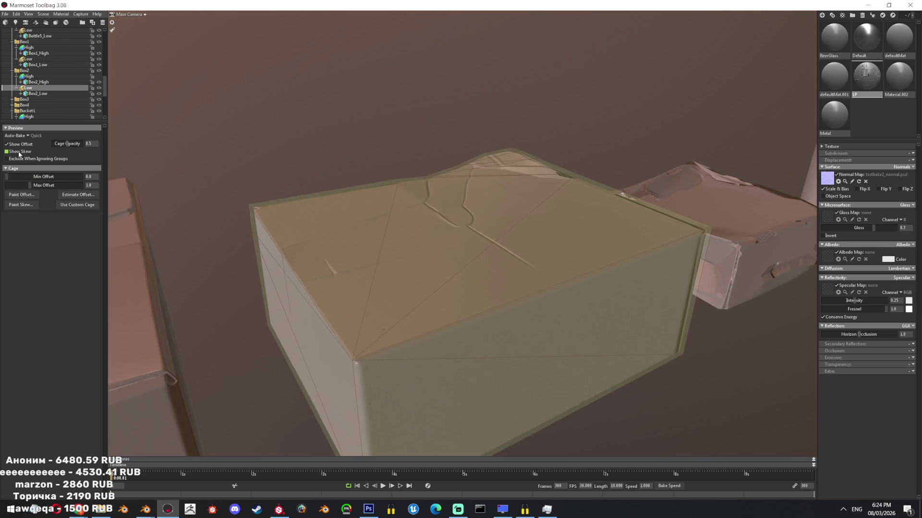
pyautogui.moveTo(29, 184); pyautogui.dragTo(51, 184)
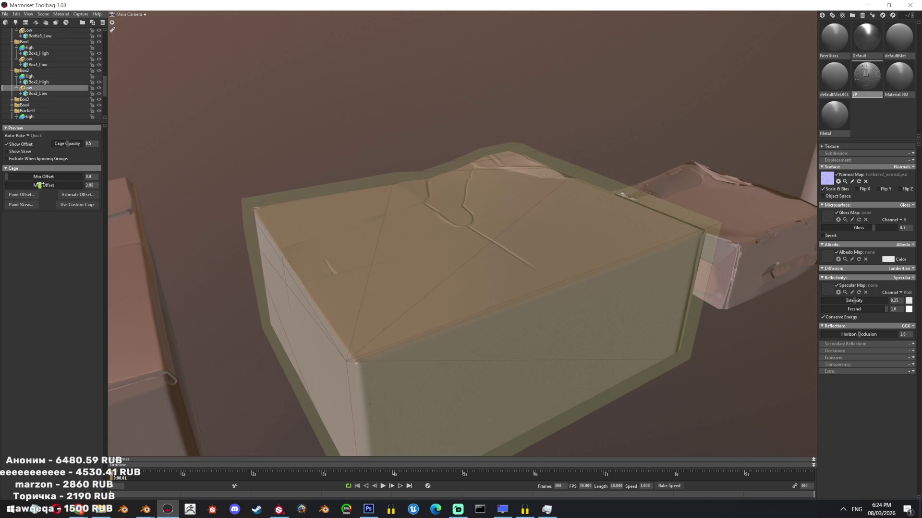
pyautogui.scroll(-2, 40, 85)
# Grow Box3's cage offset to about 0.83, verify coverage, then frame Box4's low mesh.
pyautogui.click(13, 64)
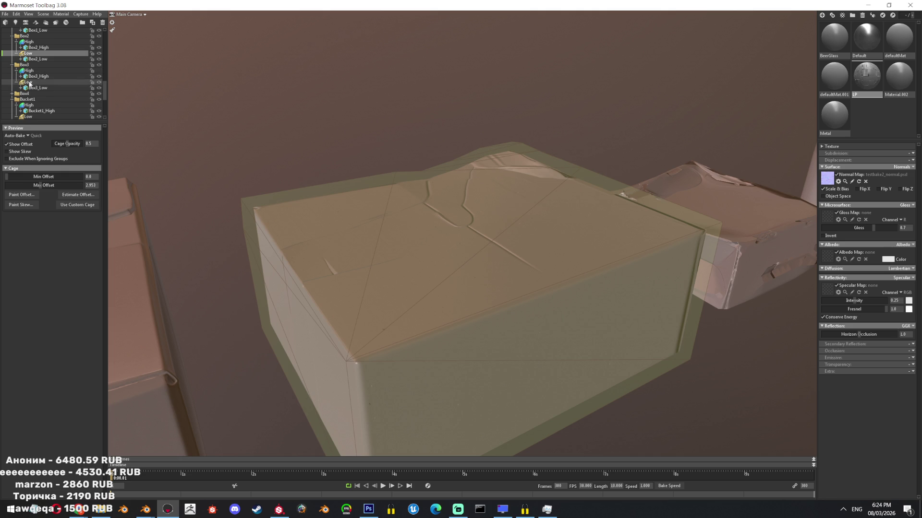
pyautogui.doubleClick(30, 83)
pyautogui.moveTo(40, 189); pyautogui.dragTo(44, 185)
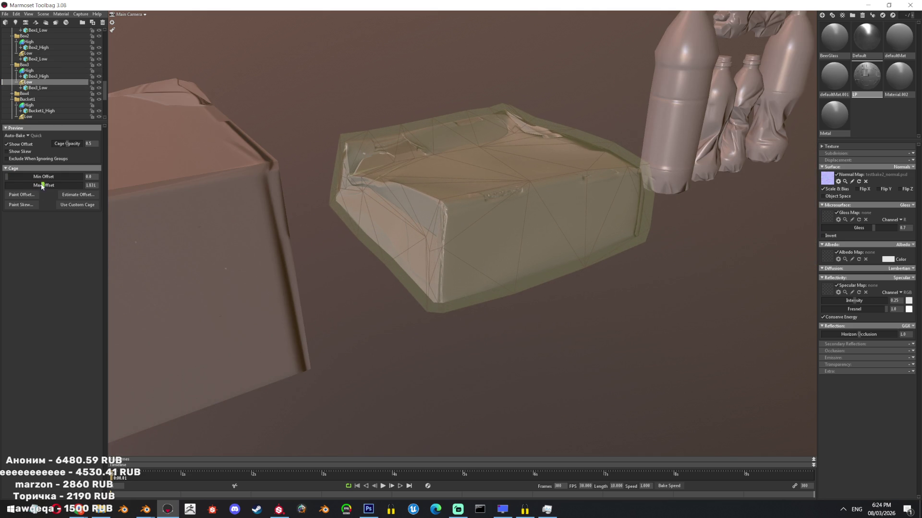
pyautogui.moveTo(43, 185); pyautogui.dragTo(65, 182)
pyautogui.scroll(5, 601, 190)
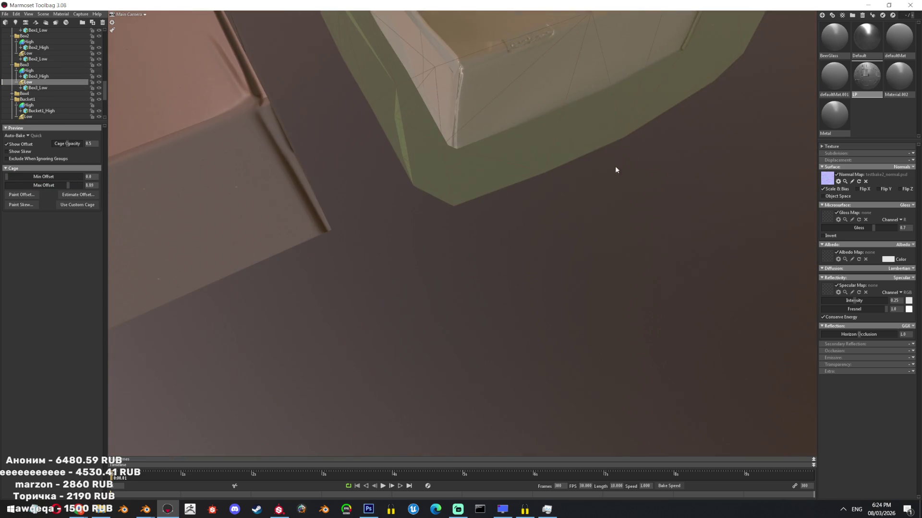
pyautogui.scroll(-5, 601, 188)
pyautogui.moveTo(547, 57); pyautogui.dragTo(478, 183)
pyautogui.scroll(5, 478, 182)
pyautogui.moveTo(504, 235)
pyautogui.mouseDown()
pyautogui.moveTo(510, 271)
pyautogui.moveTo(511, 233)
pyautogui.moveTo(366, 189)
pyautogui.moveTo(536, 244)
pyautogui.moveTo(515, 178)
pyautogui.moveTo(500, 240)
pyautogui.moveTo(578, 214)
pyautogui.mouseUp()
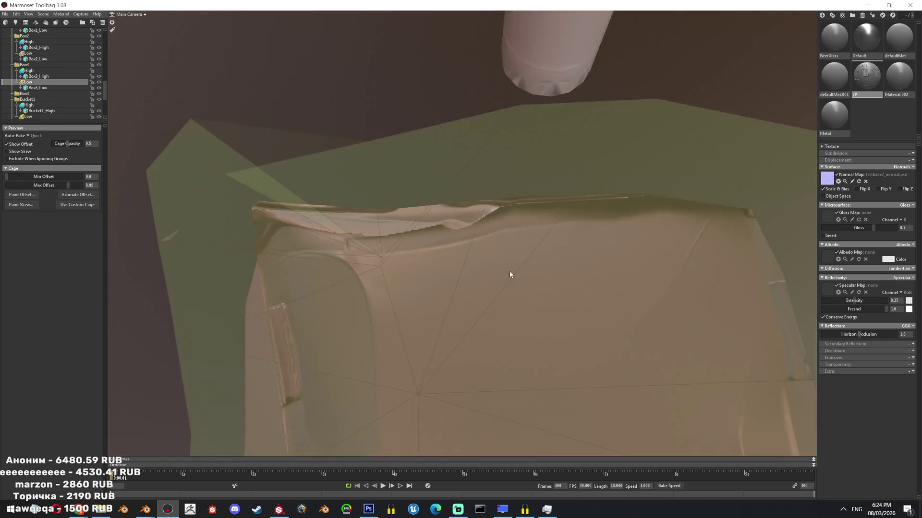
pyautogui.scroll(-5, 468, 191)
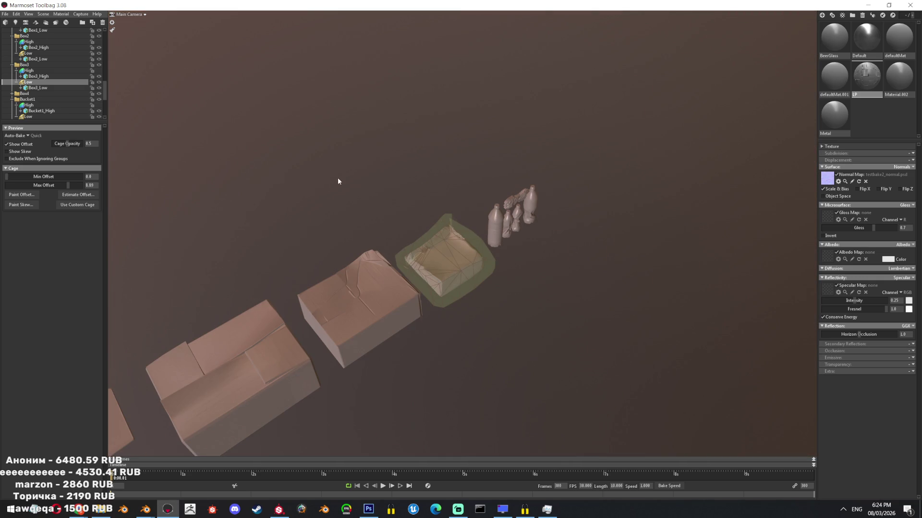
pyautogui.scroll(-3, 29, 72)
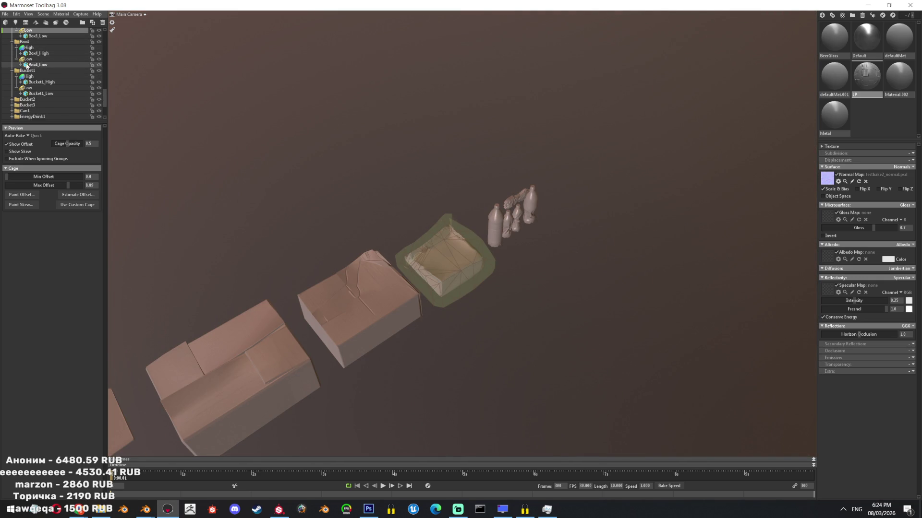
pyautogui.click(28, 59)
pyautogui.press('f')
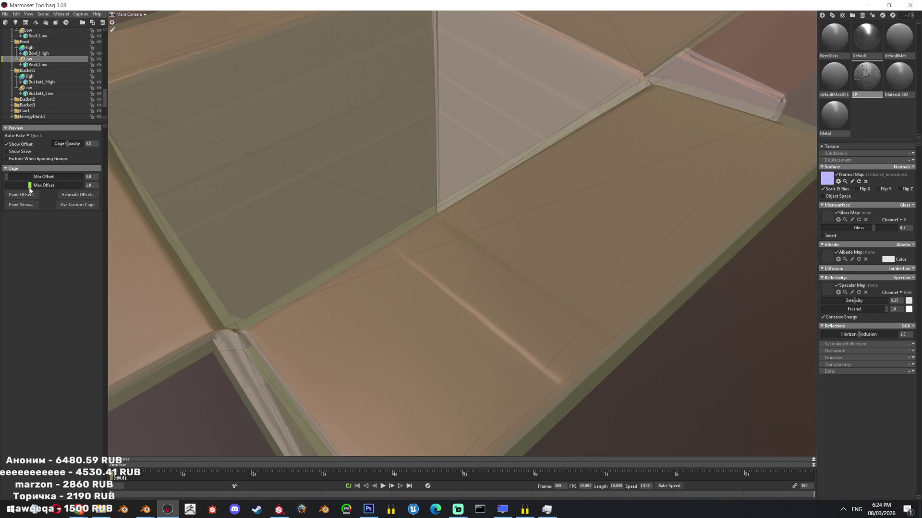
# Raise Box4's cage offset to about 2.75 and Bucket3's to about 0.38, then select Can1's low mesh.
pyautogui.moveTo(30, 191); pyautogui.dragTo(35, 186)
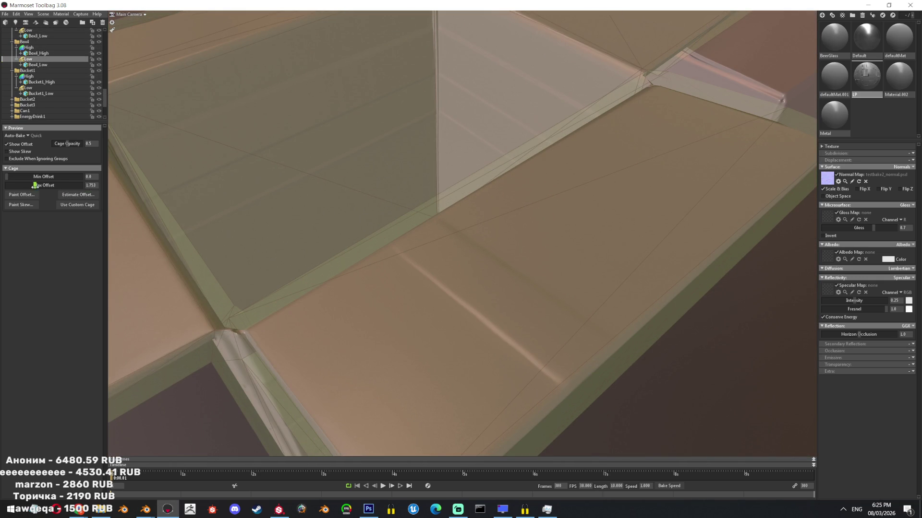
pyautogui.click(28, 76)
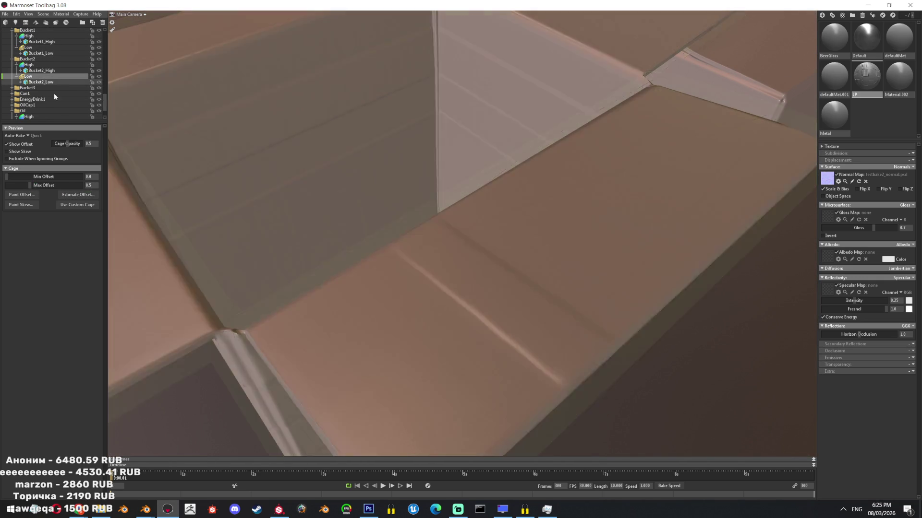
pyautogui.scroll(-5, 353, 192)
pyautogui.scroll(5, 412, 240)
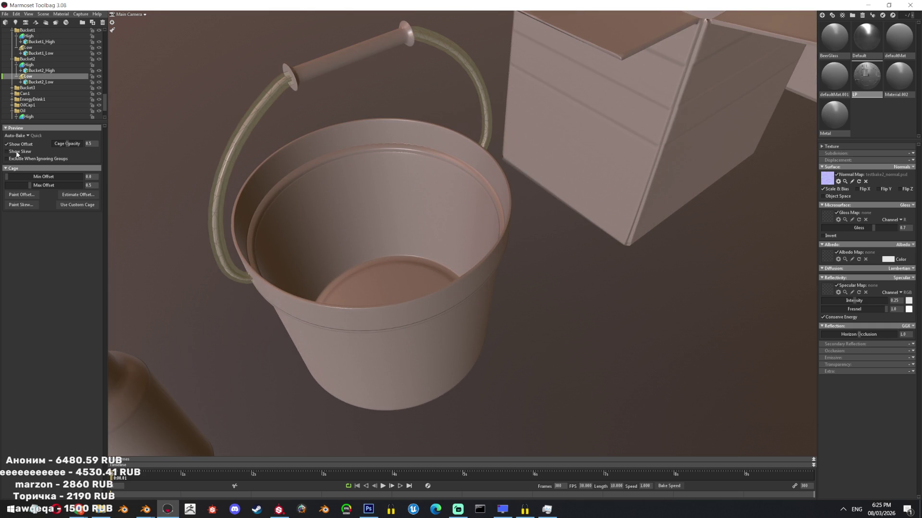
pyautogui.click(12, 87)
pyautogui.click(27, 105)
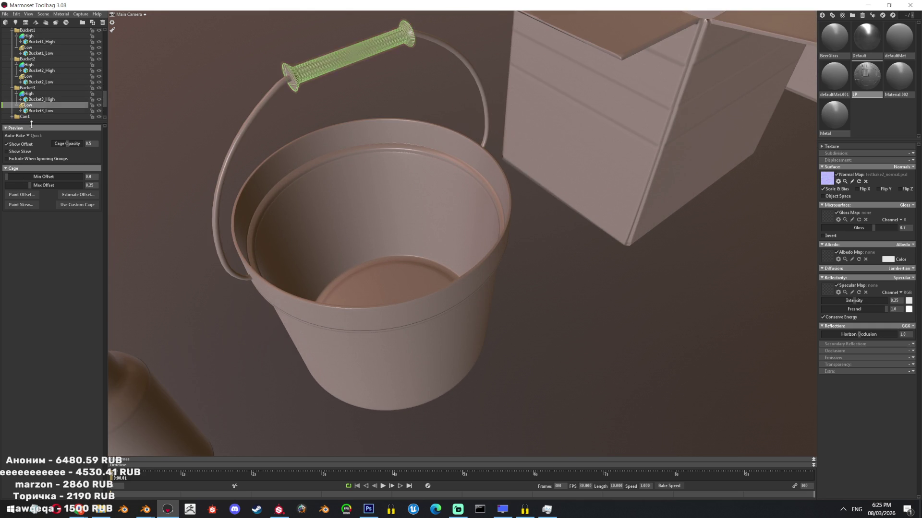
pyautogui.click(16, 116)
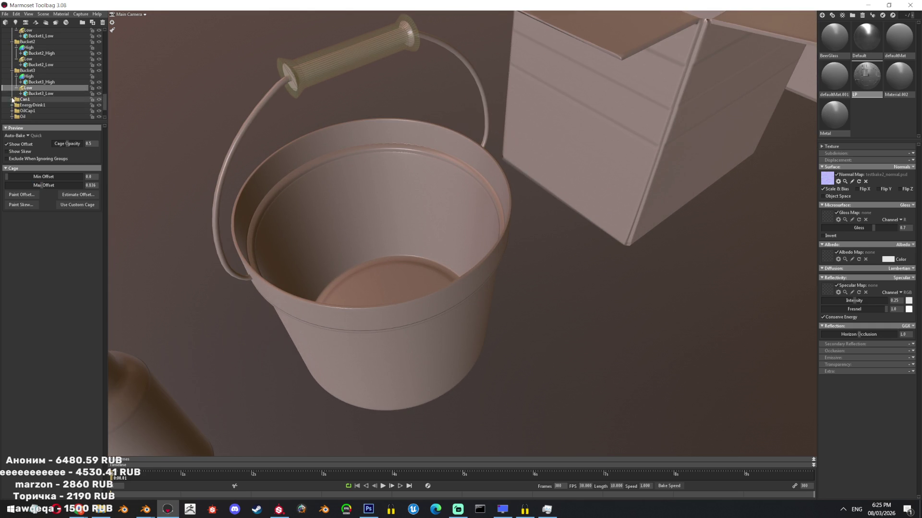
pyautogui.scroll(-3, 44, 94)
pyautogui.click(29, 82)
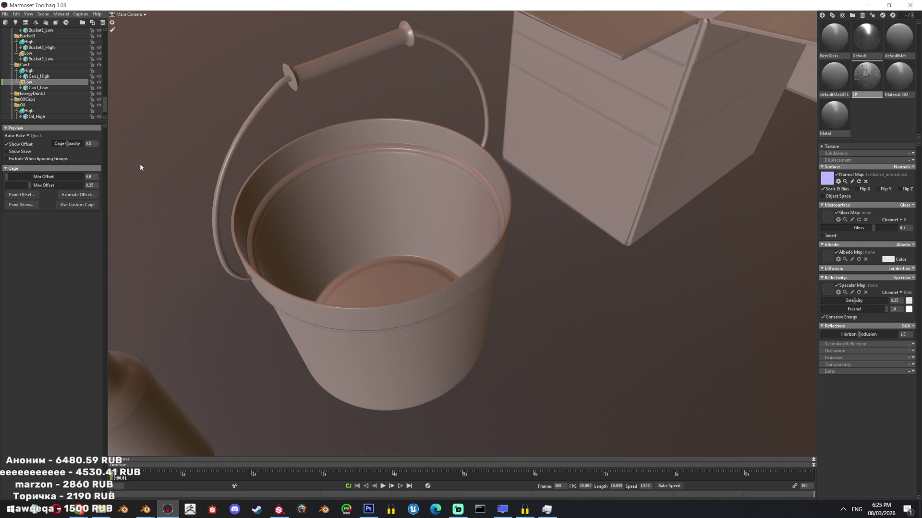
pyautogui.scroll(-10, 384, 243)
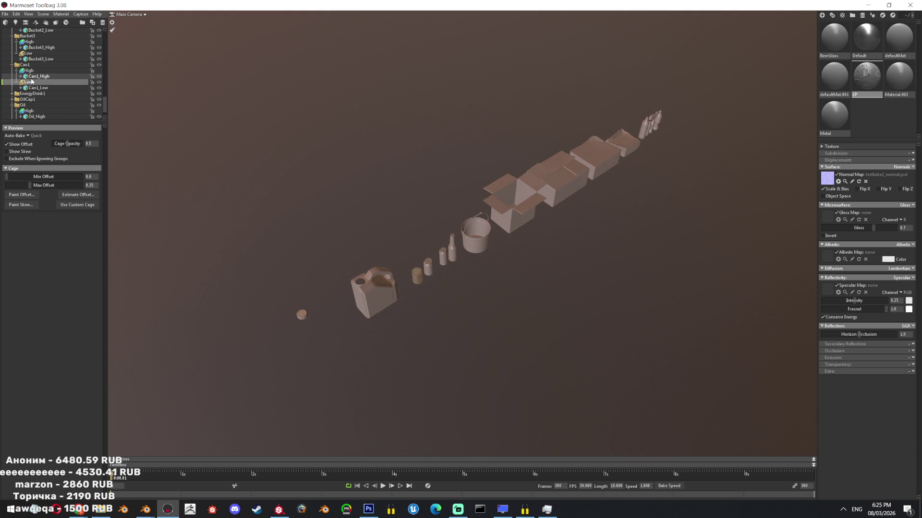
pyautogui.scroll(3, 307, 257)
pyautogui.scroll(3, 352, 293)
pyautogui.scroll(3, 390, 277)
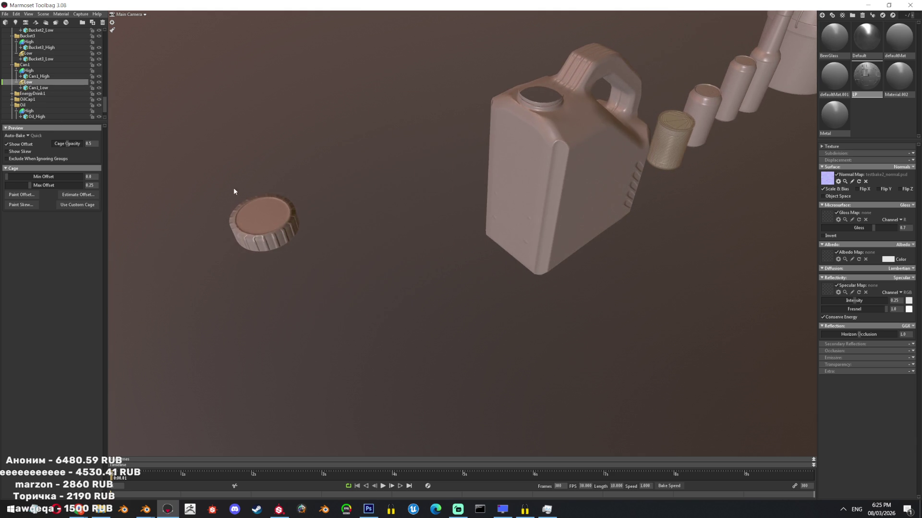
# Check the food can and the OilCap1 group's cage around the oil cap.
pyautogui.click(37, 87)
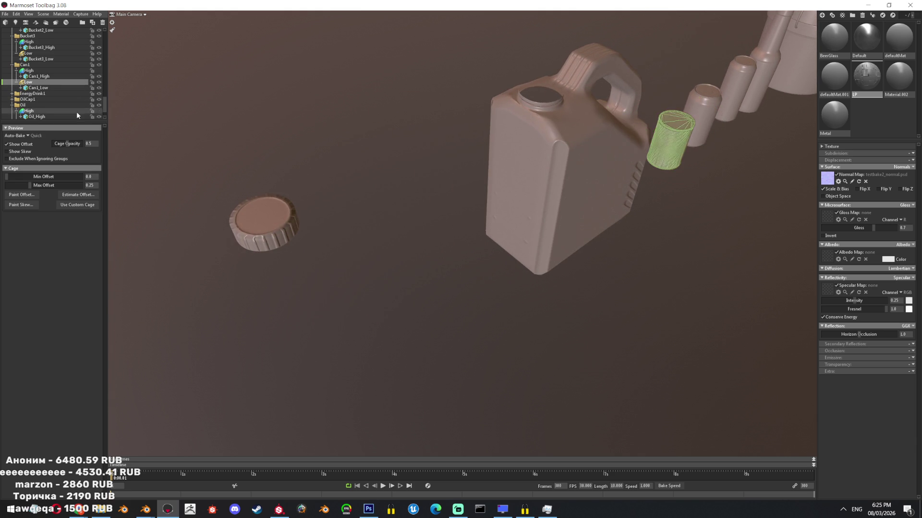
pyautogui.moveTo(239, 352); pyautogui.dragTo(238, 110, button='middle')
pyautogui.moveTo(238, 111)
pyautogui.mouseDown()
pyautogui.moveTo(271, 149)
pyautogui.moveTo(288, 199)
pyautogui.mouseUp()
pyautogui.scroll(3, 257, 206)
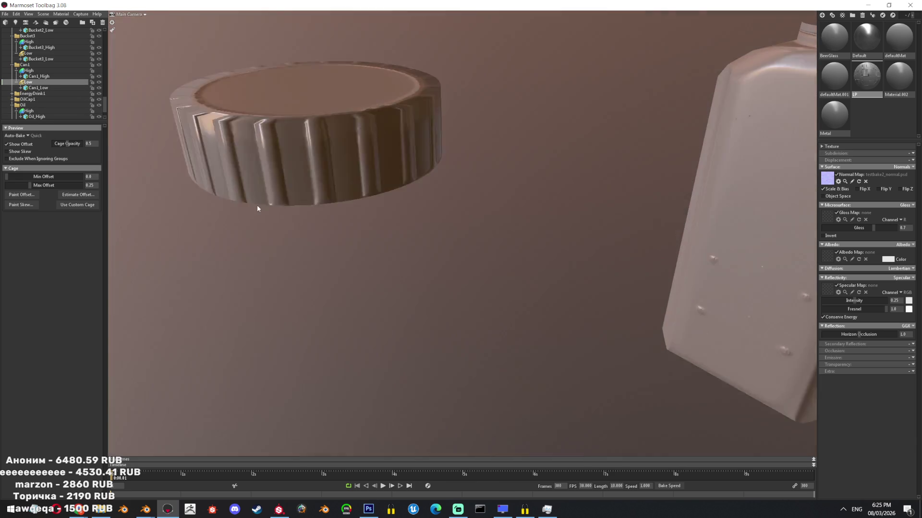
pyautogui.click(320, 146)
pyautogui.scroll(-2, 62, 87)
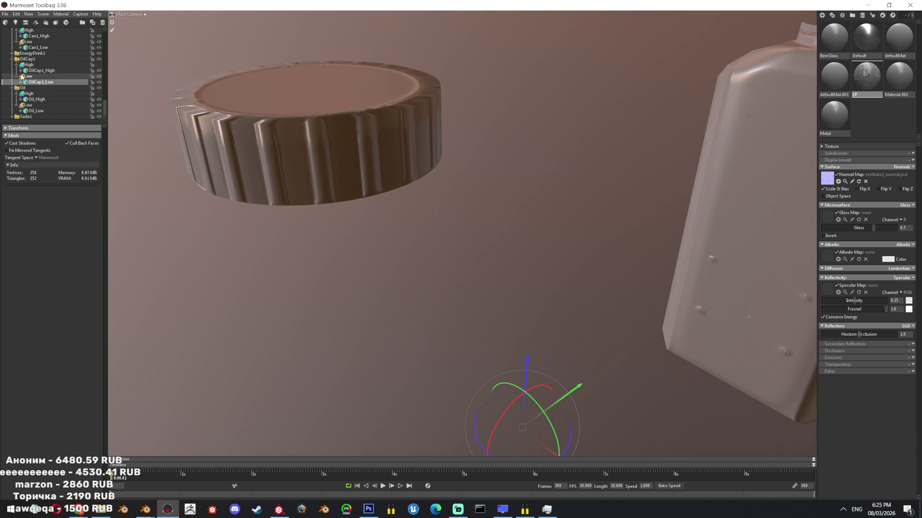
pyautogui.click(20, 71)
pyautogui.click(29, 59)
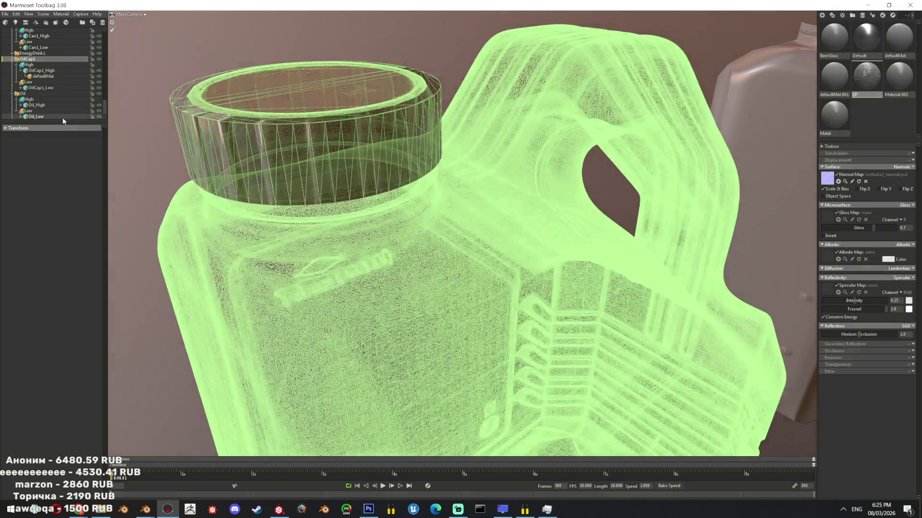
pyautogui.scroll(-5, 323, 146)
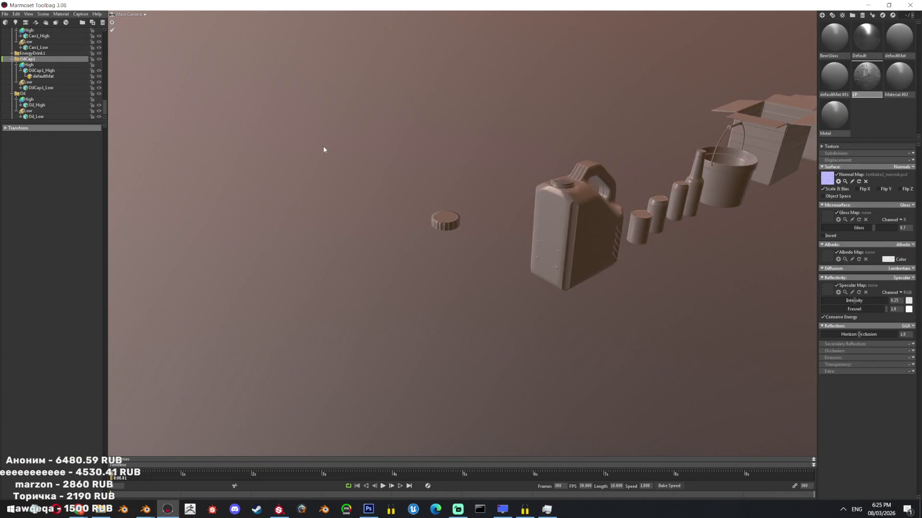
# Preview the oil cap's and the jerrycan's low-poly cages in the Oil group.
pyautogui.click(48, 93)
pyautogui.click(29, 83)
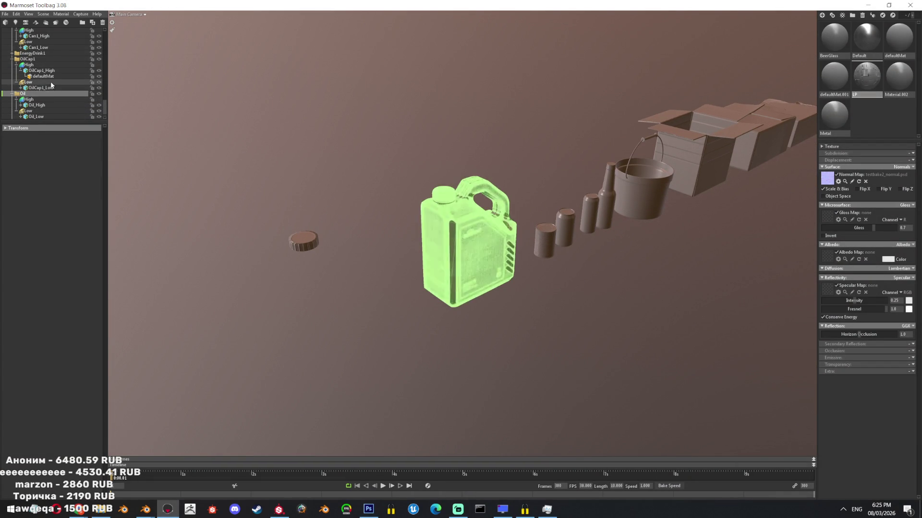
pyautogui.moveTo(246, 136); pyautogui.dragTo(460, 153)
pyautogui.scroll(-1, 29, 93)
pyautogui.click(24, 87)
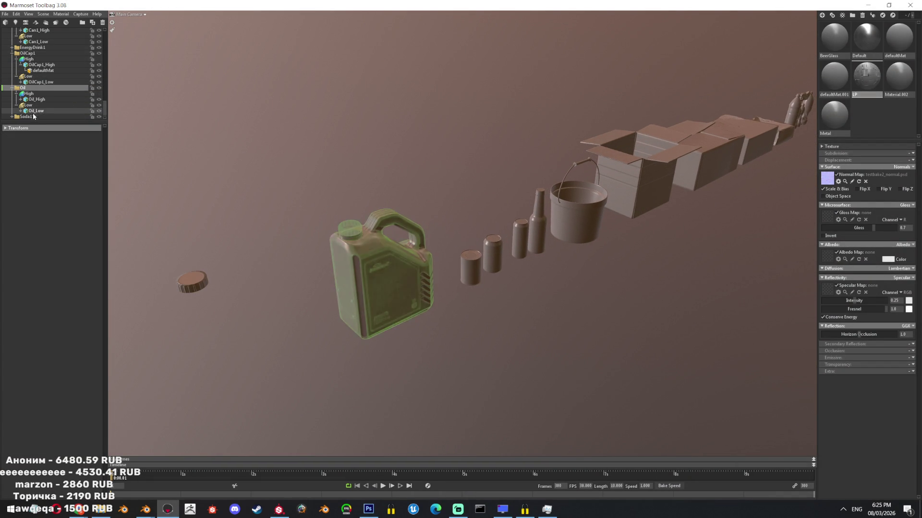
pyautogui.click(32, 106)
# Widen Soda1's cage to a max offset near 1.12 and return to Baker 1's bake settings.
pyautogui.moveTo(403, 166); pyautogui.dragTo(442, 144)
pyautogui.click(473, 247)
pyautogui.moveTo(473, 247); pyautogui.dragTo(517, 170)
pyautogui.press('f')
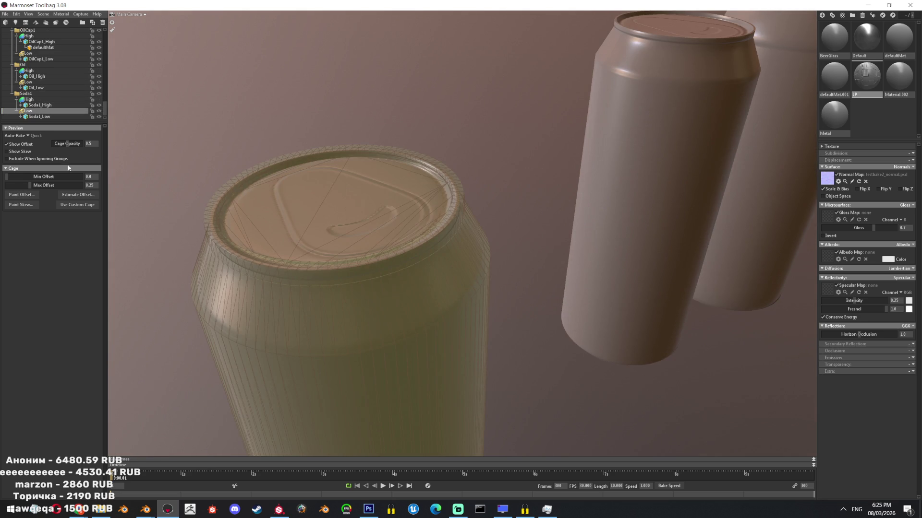
pyautogui.moveTo(34, 190); pyautogui.dragTo(48, 185)
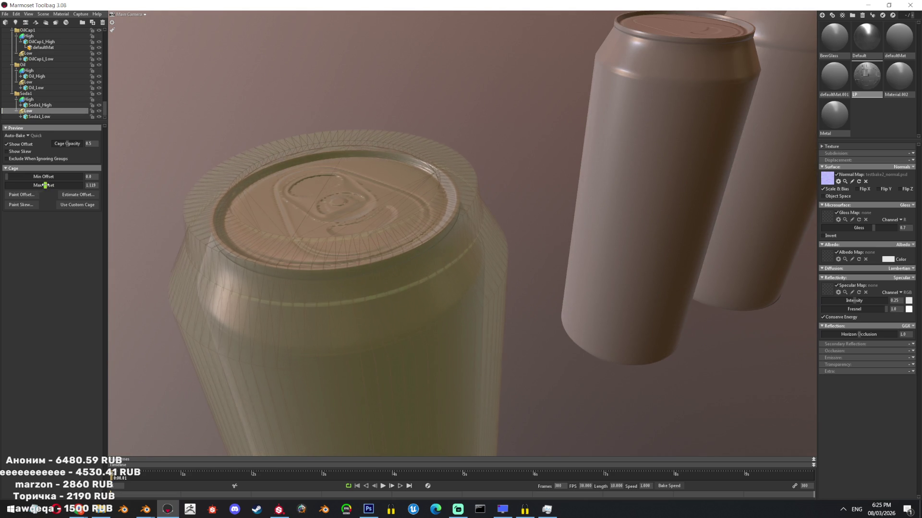
pyautogui.moveTo(382, 206)
pyautogui.mouseDown()
pyautogui.moveTo(393, 227)
pyautogui.moveTo(459, 257)
pyautogui.moveTo(494, 200)
pyautogui.moveTo(531, 220)
pyautogui.moveTo(480, 204)
pyautogui.mouseUp()
pyautogui.scroll(1, 36, 69)
pyautogui.scroll(3, 36, 70)
pyautogui.scroll(3, 35, 65)
pyautogui.scroll(3, 32, 59)
pyautogui.click(30, 55)
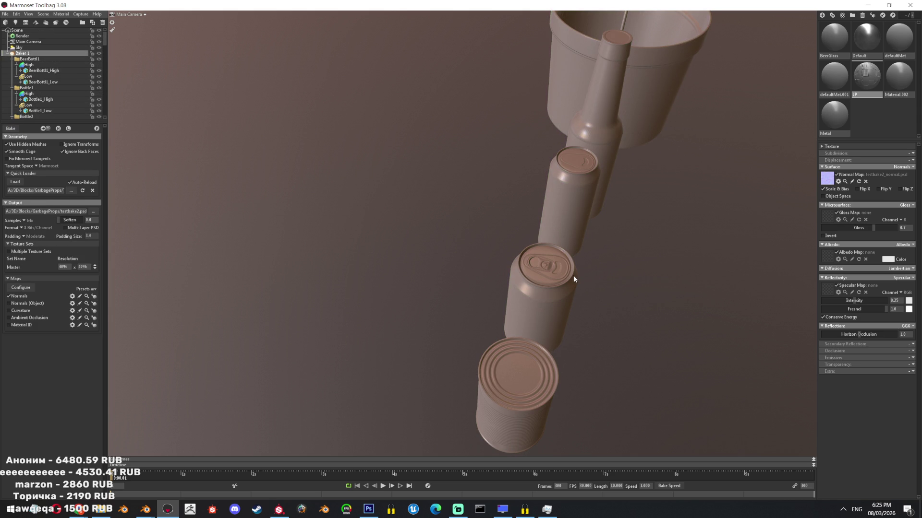
pyautogui.scroll(5, 581, 314)
pyautogui.scroll(-2, 577, 310)
pyautogui.moveTo(561, 301); pyautogui.dragTo(535, 288)
pyautogui.click(537, 303)
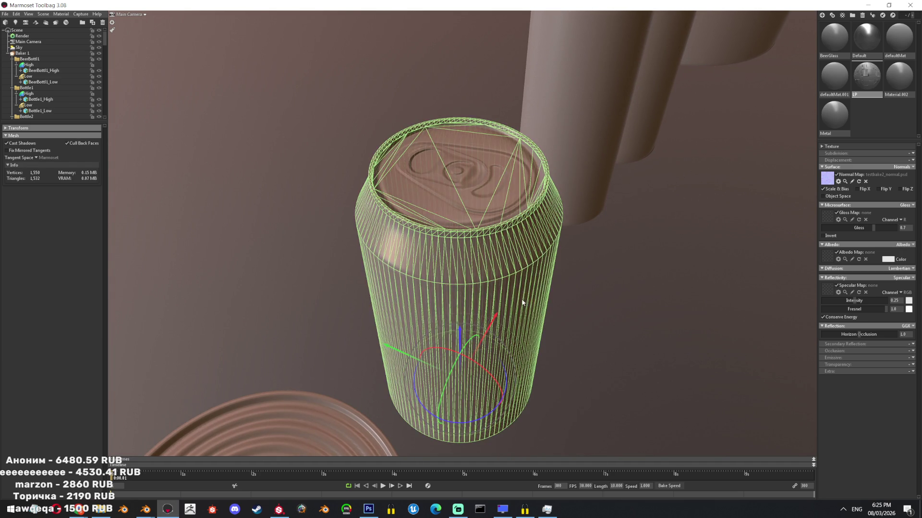
pyautogui.click(515, 320)
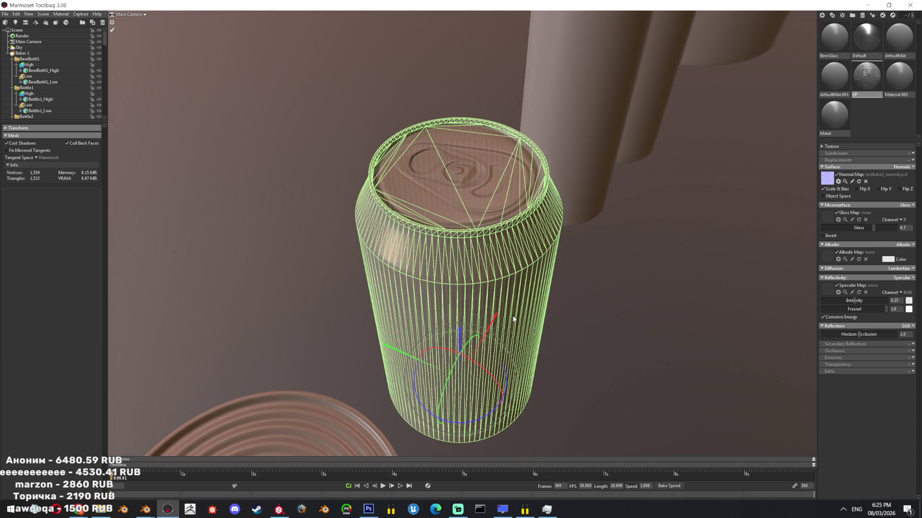
pyautogui.moveTo(521, 282)
pyautogui.mouseDown()
pyautogui.moveTo(477, 281)
pyautogui.moveTo(468, 251)
pyautogui.moveTo(420, 194)
pyautogui.moveTo(417, 206)
pyautogui.moveTo(496, 224)
pyautogui.moveTo(555, 216)
pyautogui.moveTo(502, 200)
pyautogui.moveTo(506, 217)
pyautogui.moveTo(372, 208)
pyautogui.moveTo(329, 226)
pyautogui.moveTo(430, 249)
pyautogui.moveTo(453, 165)
pyautogui.moveTo(490, 180)
pyautogui.moveTo(511, 218)
pyautogui.moveTo(487, 238)
pyautogui.moveTo(513, 285)
pyautogui.moveTo(608, 267)
pyautogui.moveTo(600, 249)
pyautogui.mouseUp()
pyautogui.click(432, 277)
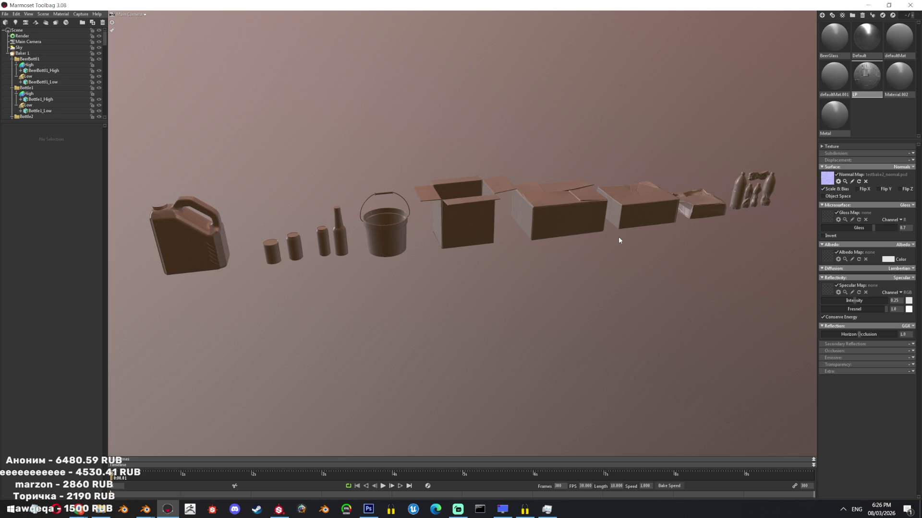
# Enable curvature and ambient occlusion with AO ray count lowered to 55, and bake all maps.
pyautogui.click(33, 54)
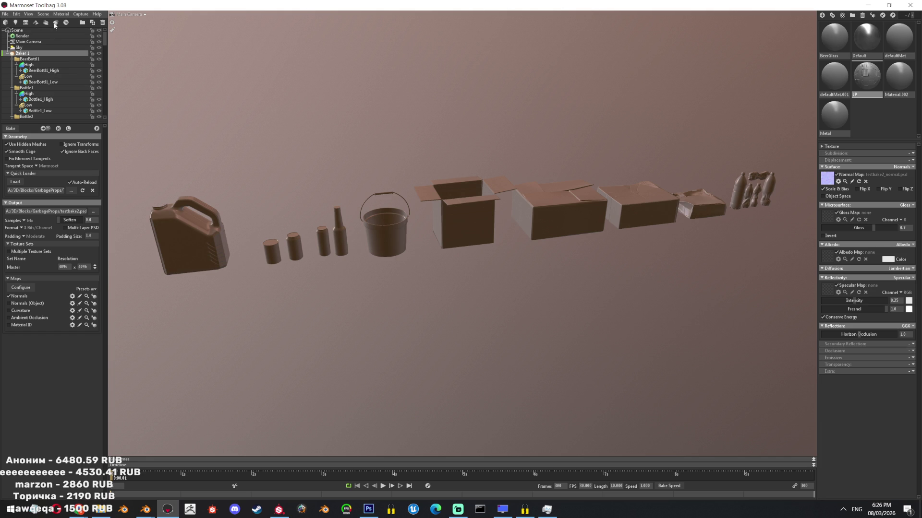
pyautogui.click(22, 310)
pyautogui.click(72, 318)
pyautogui.moveTo(243, 249); pyautogui.dragTo(234, 248)
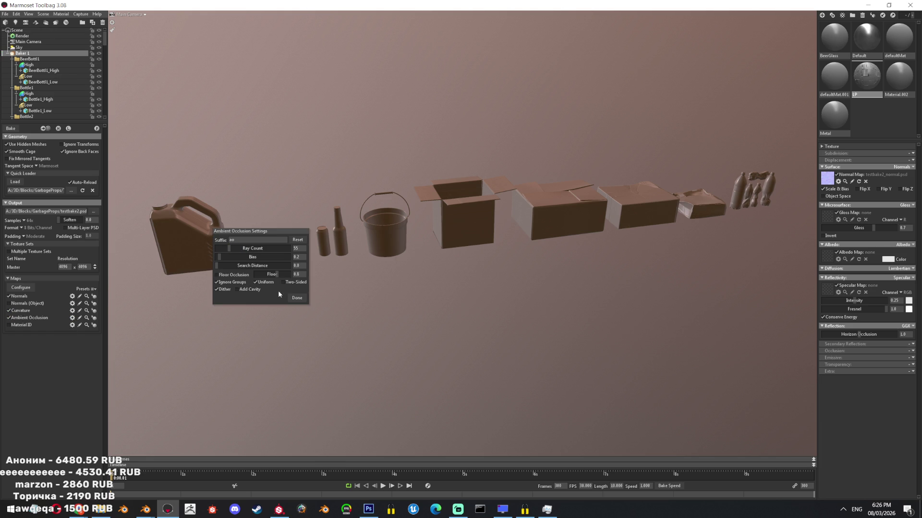
pyautogui.click(296, 297)
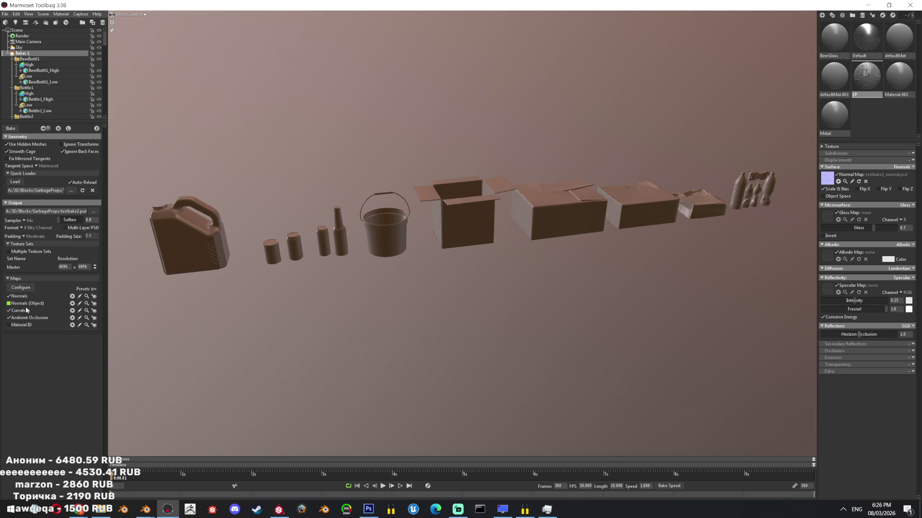
pyautogui.click(79, 317)
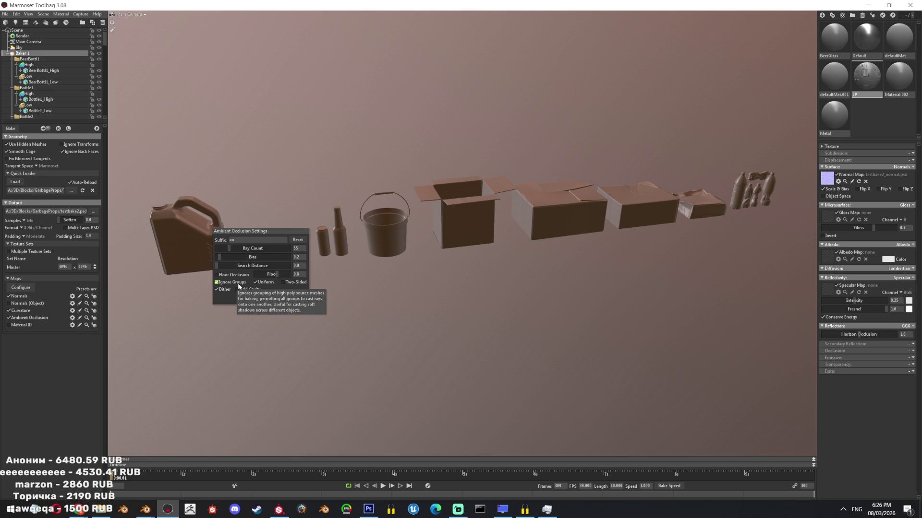
pyautogui.click(295, 298)
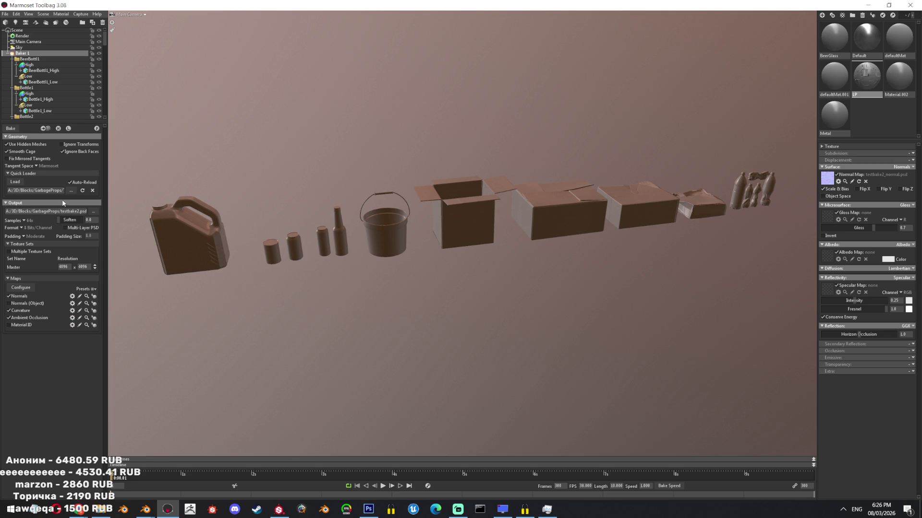
pyautogui.click(11, 129)
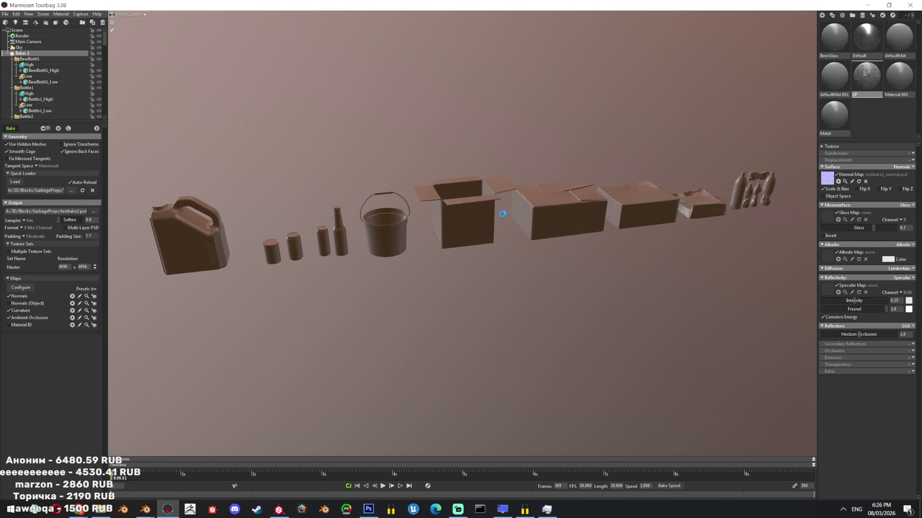
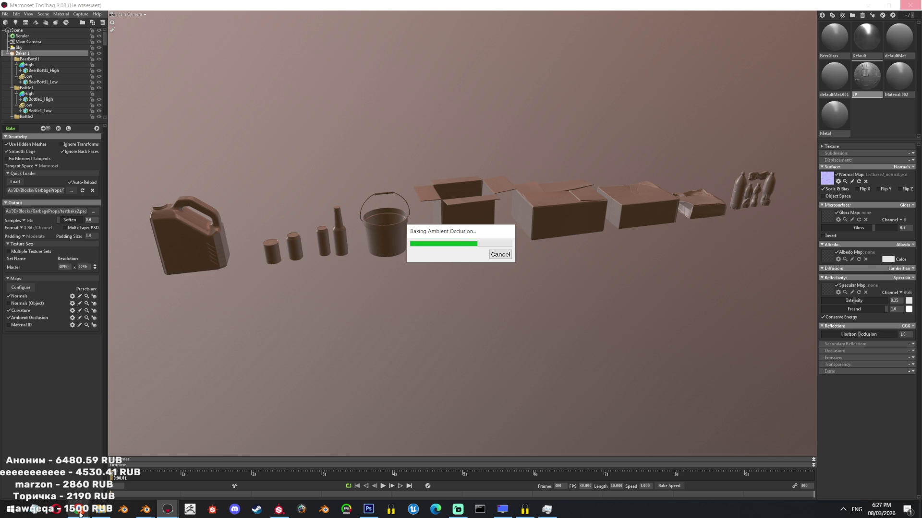
# View Photoshop CS6's version in the About Photoshop dialog, then dismiss it back to the garbage-bag document.
pyautogui.moveTo(368, 509)
pyautogui.click(374, 482)
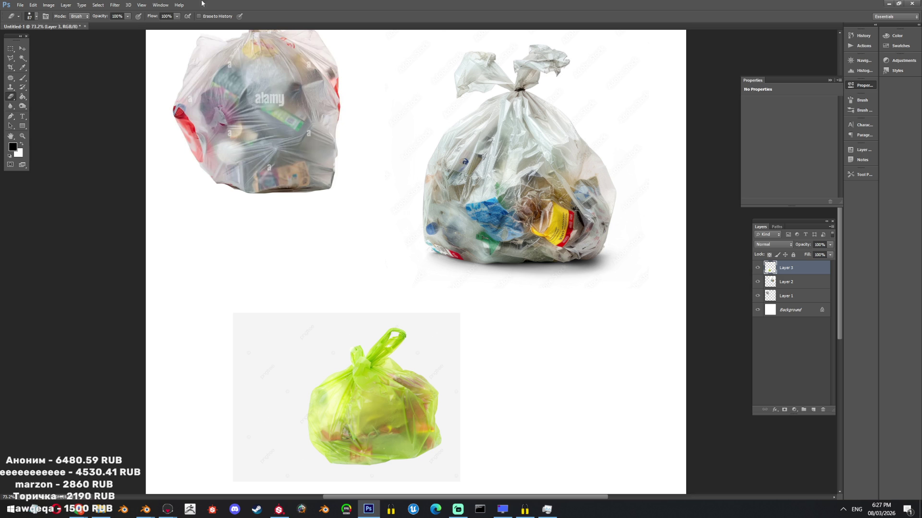
pyautogui.click(179, 6)
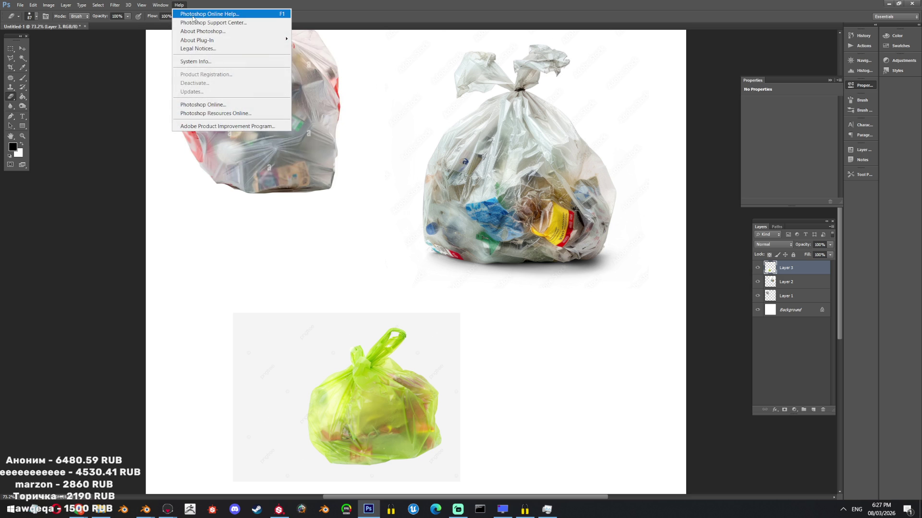
pyautogui.click(20, 5)
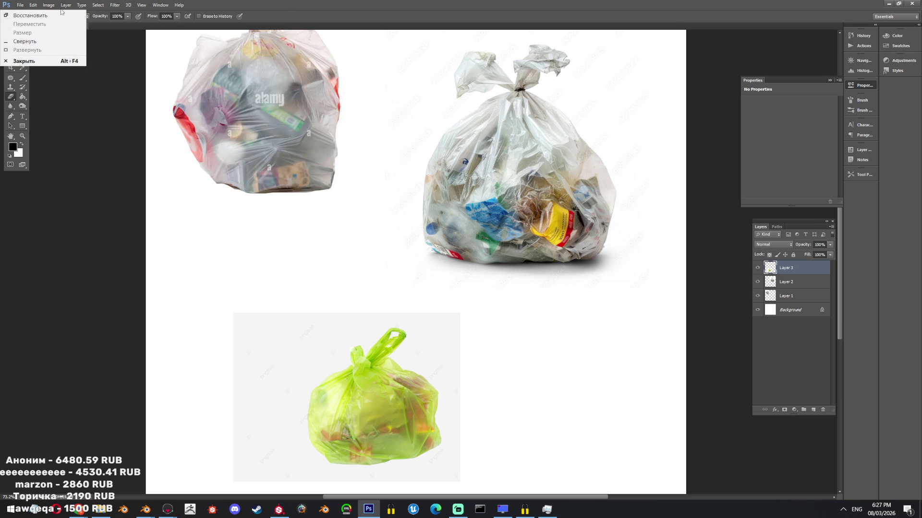
pyautogui.click(160, 7)
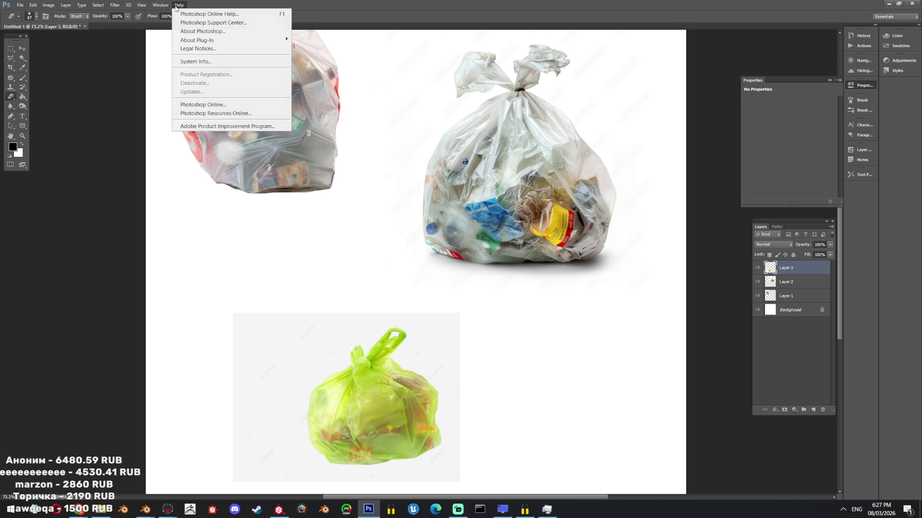
pyautogui.click(202, 31)
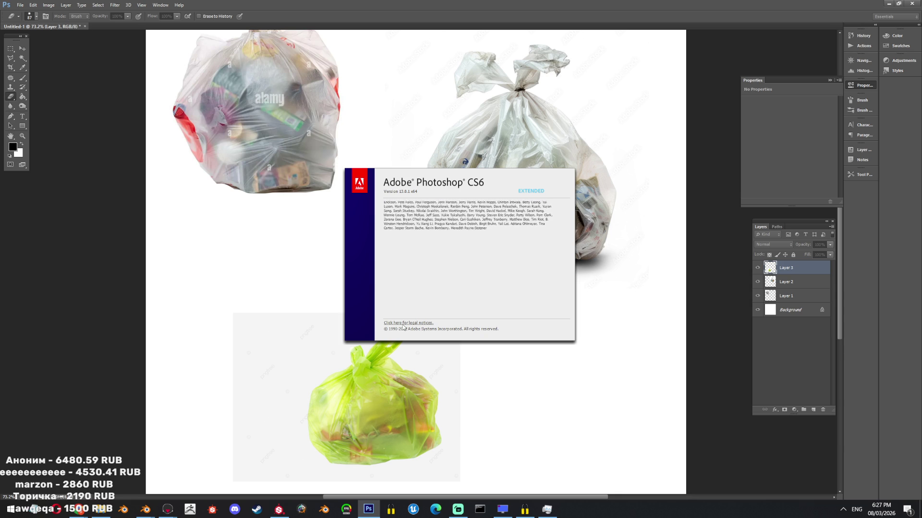
pyautogui.click(583, 348)
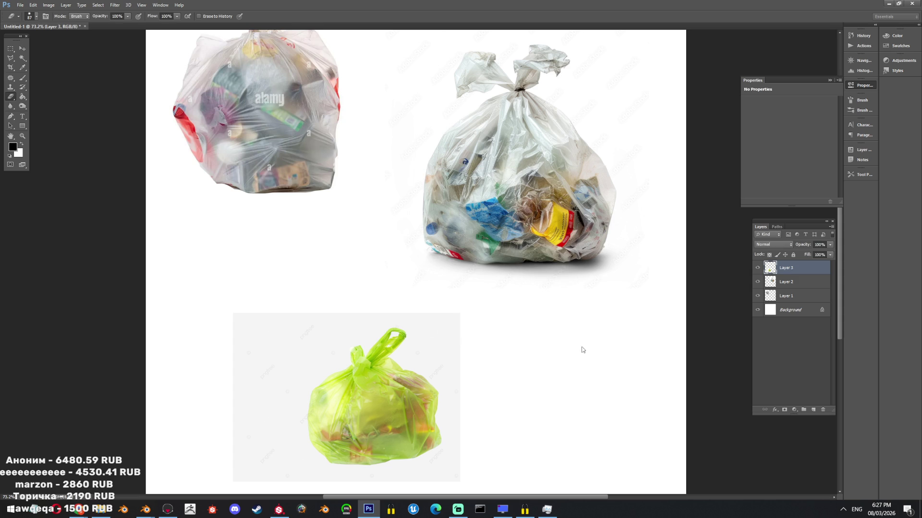
# Return to Marmoset Toolbag and inspect the boxes and crumpled bottles from the front and side.
pyautogui.hotkey('alt', 'Tab')
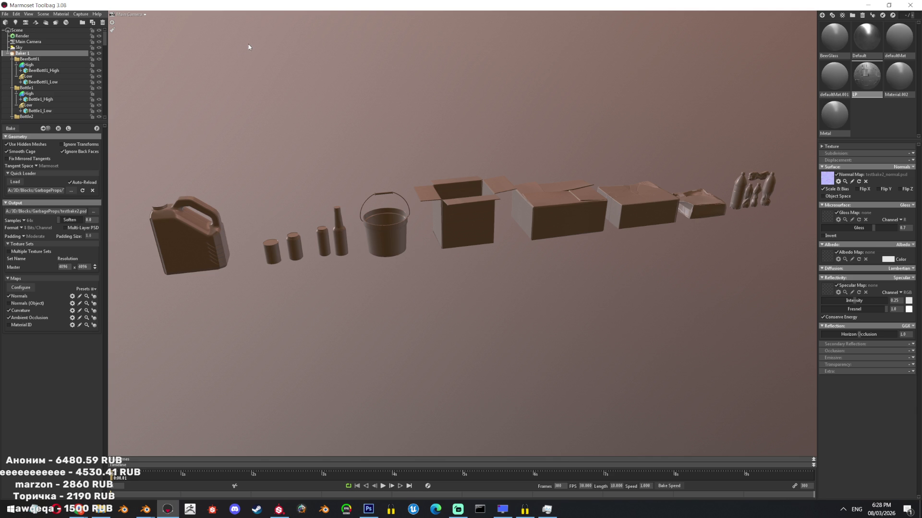
pyautogui.moveTo(450, 164)
pyautogui.mouseDown()
pyautogui.moveTo(573, 308)
pyautogui.moveTo(426, 288)
pyautogui.moveTo(458, 257)
pyautogui.moveTo(416, 264)
pyautogui.moveTo(389, 285)
pyautogui.moveTo(523, 292)
pyautogui.moveTo(513, 306)
pyautogui.moveTo(497, 281)
pyautogui.moveTo(591, 306)
pyautogui.moveTo(640, 292)
pyautogui.moveTo(650, 321)
pyautogui.moveTo(652, 282)
pyautogui.moveTo(502, 268)
pyautogui.moveTo(462, 276)
pyautogui.moveTo(496, 286)
pyautogui.moveTo(510, 259)
pyautogui.moveTo(585, 186)
pyautogui.moveTo(502, 249)
pyautogui.moveTo(591, 226)
pyautogui.moveTo(630, 264)
pyautogui.mouseUp()
pyautogui.click(469, 282)
pyautogui.click(555, 315)
pyautogui.scroll(-5, 631, 264)
pyautogui.moveTo(665, 237)
pyautogui.mouseDown()
pyautogui.moveTo(595, 348)
pyautogui.moveTo(550, 321)
pyautogui.mouseUp()
pyautogui.scroll(3, 432, 312)
pyautogui.moveTo(432, 312)
pyautogui.mouseDown()
pyautogui.moveTo(531, 314)
pyautogui.moveTo(618, 343)
pyautogui.mouseUp()
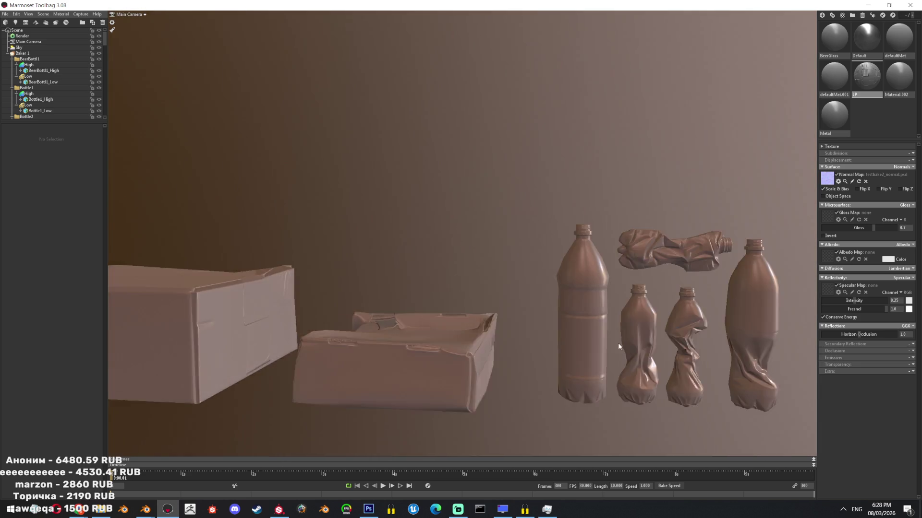
pyautogui.scroll(3, 583, 340)
pyautogui.scroll(2, 615, 344)
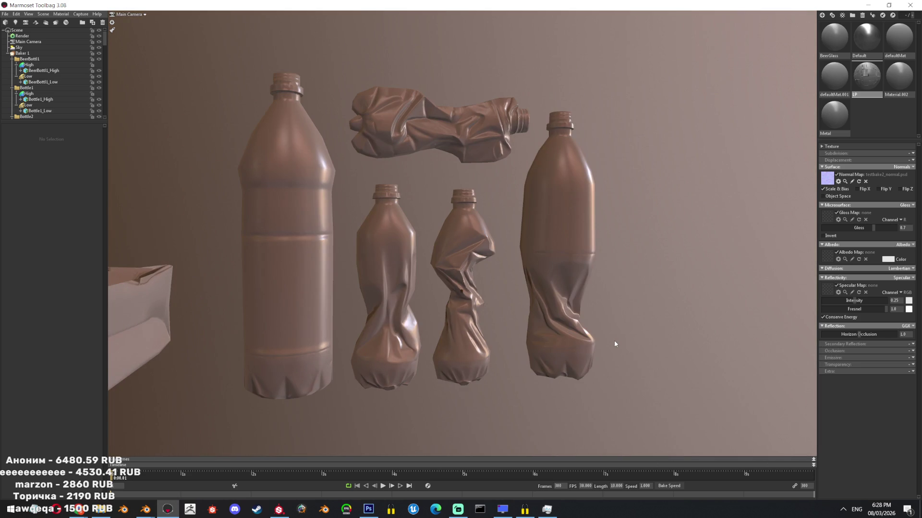
pyautogui.click(474, 321)
pyautogui.scroll(3, 487, 338)
pyautogui.click(490, 329)
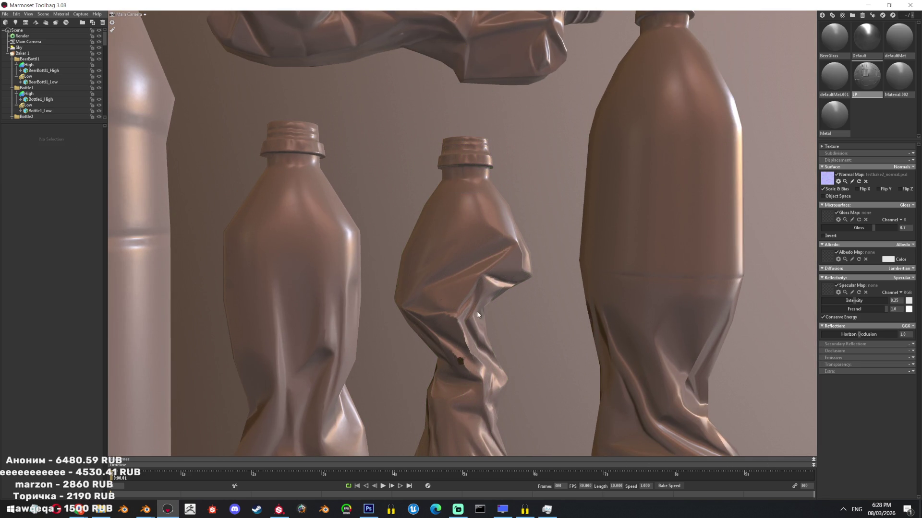
pyautogui.click(55, 80)
pyautogui.scroll(-5, 53, 86)
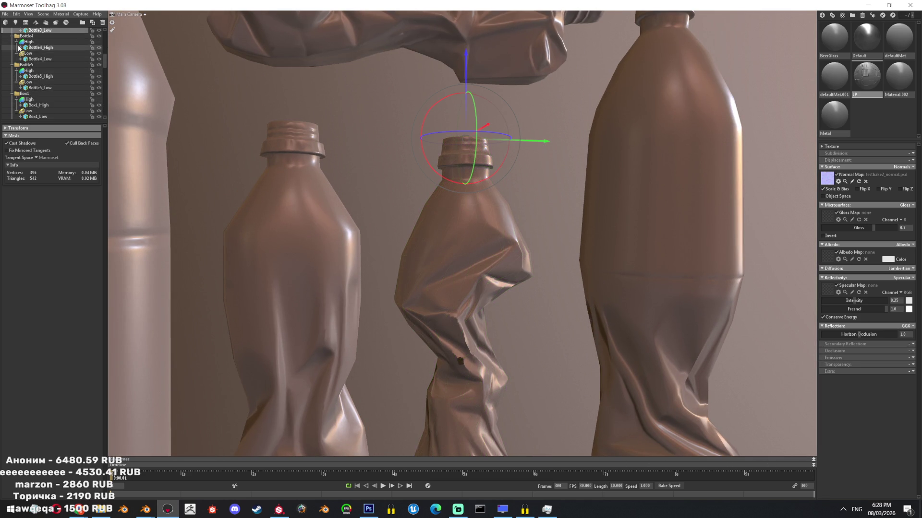
# Raise Bottle3's low-poly cage Max Offset so the cage encloses the crumpled bottle.
pyautogui.click(34, 42)
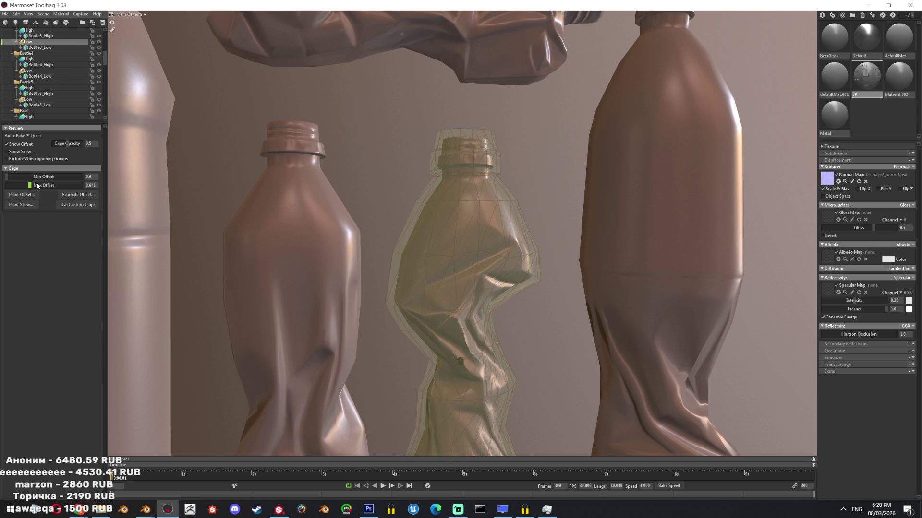
pyautogui.moveTo(37, 186); pyautogui.dragTo(59, 186)
pyautogui.click(568, 303)
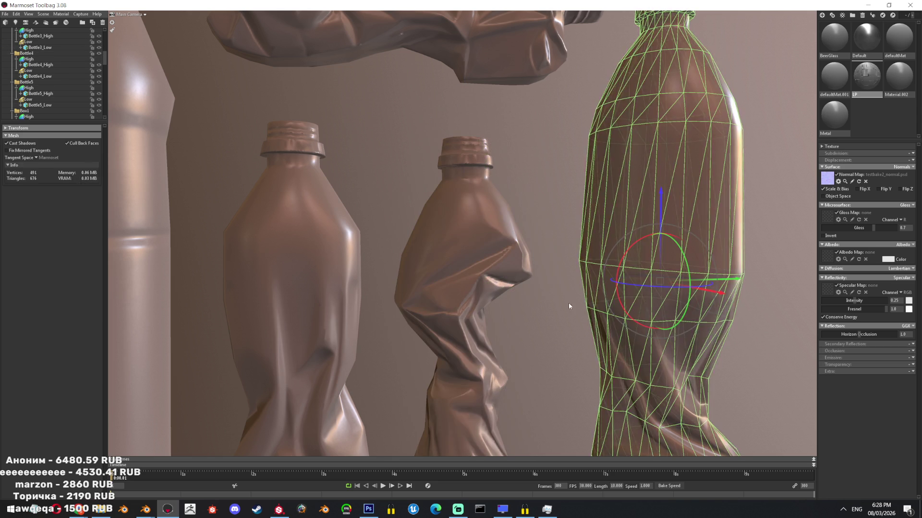
pyautogui.click(522, 266)
pyautogui.scroll(-5, 522, 265)
pyautogui.scroll(-3, 522, 261)
pyautogui.scroll(-2, 498, 282)
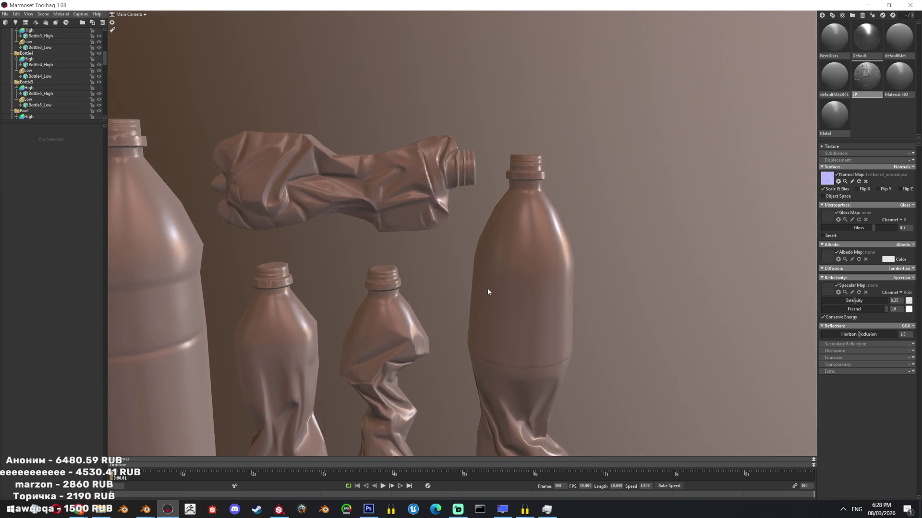
pyautogui.scroll(-3, 487, 288)
pyautogui.scroll(-3, 428, 299)
# Raise Bottle2's low-poly cage Max Offset so its cage encloses the other crumpled bottle.
pyautogui.moveTo(394, 284)
pyautogui.mouseDown()
pyautogui.moveTo(354, 281)
pyautogui.moveTo(360, 295)
pyautogui.mouseUp()
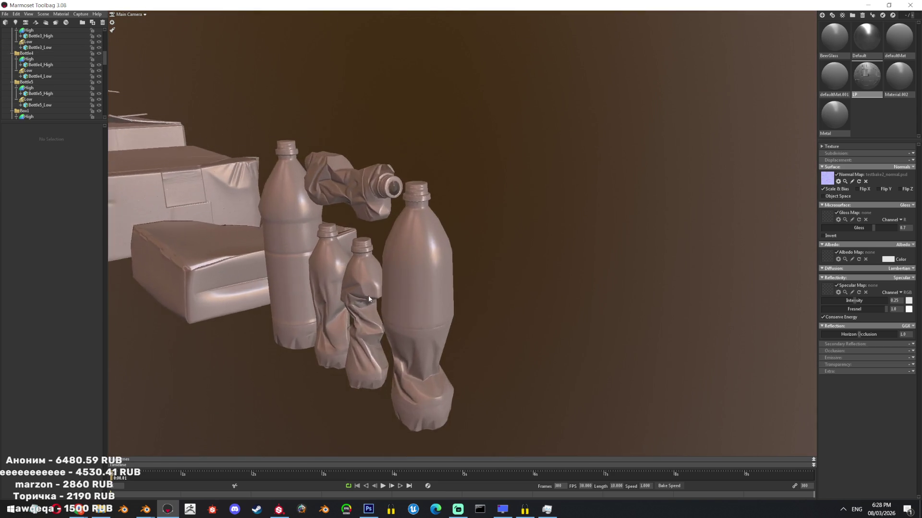
pyautogui.scroll(3, 360, 295)
pyautogui.scroll(4, 420, 335)
pyautogui.scroll(-5, 420, 335)
pyautogui.moveTo(414, 315); pyautogui.dragTo(489, 240)
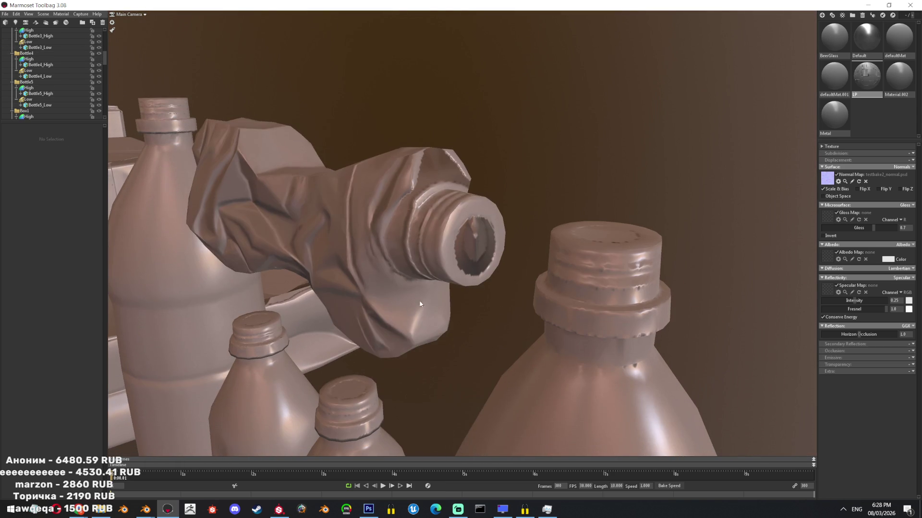
pyautogui.click(489, 240)
pyautogui.click(457, 242)
pyautogui.scroll(-5, 64, 90)
pyautogui.scroll(3, 58, 97)
pyautogui.scroll(5, 56, 93)
pyautogui.scroll(4, 57, 88)
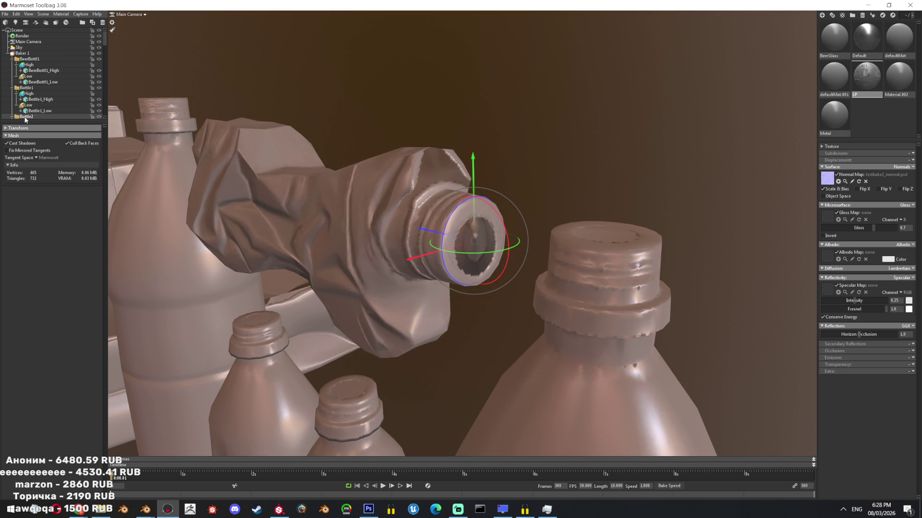
pyautogui.click(26, 116)
pyautogui.scroll(-2, 29, 112)
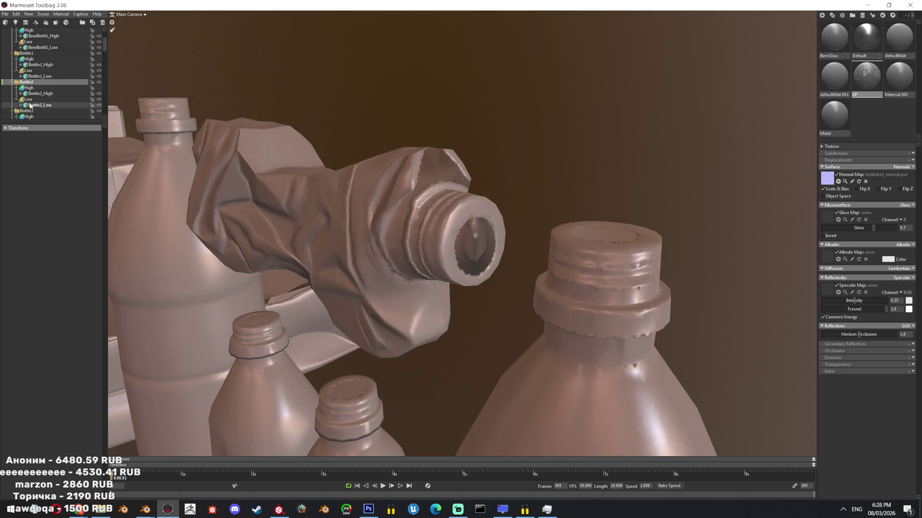
pyautogui.click(28, 99)
pyautogui.moveTo(27, 185); pyautogui.dragTo(29, 185)
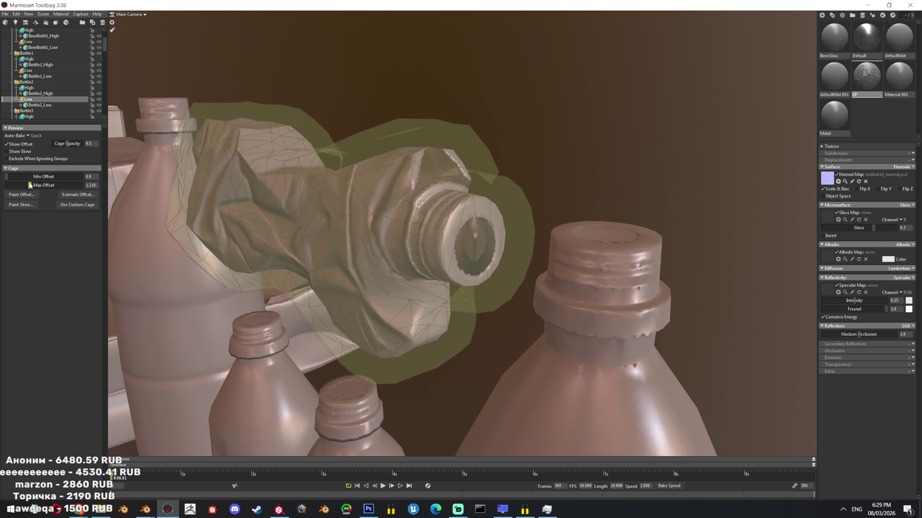
pyautogui.click(571, 108)
pyautogui.scroll(-5, 554, 159)
pyautogui.scroll(-3, 537, 202)
pyautogui.scroll(-3, 545, 222)
pyautogui.scroll(2, 26, 50)
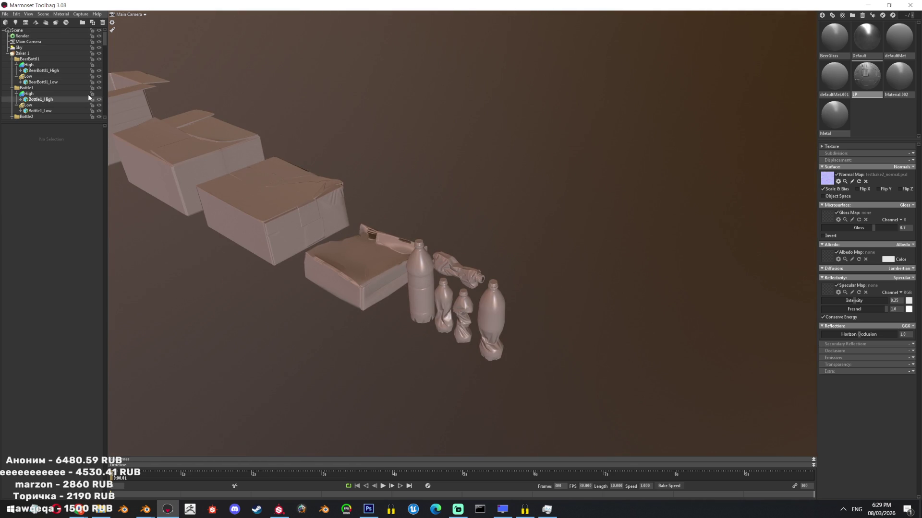
pyautogui.click(22, 52)
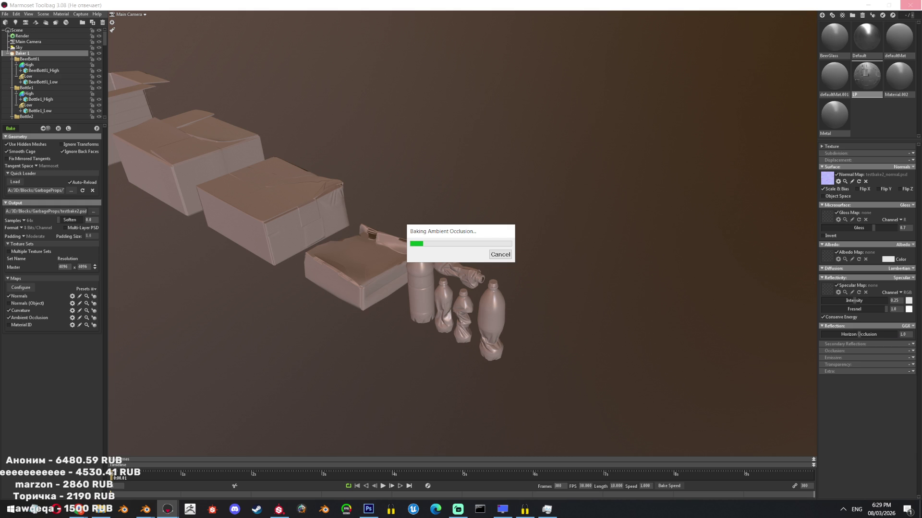
# Bring up the GarbageProps folder holding the baked textures from the taskbar.
pyautogui.click(101, 509)
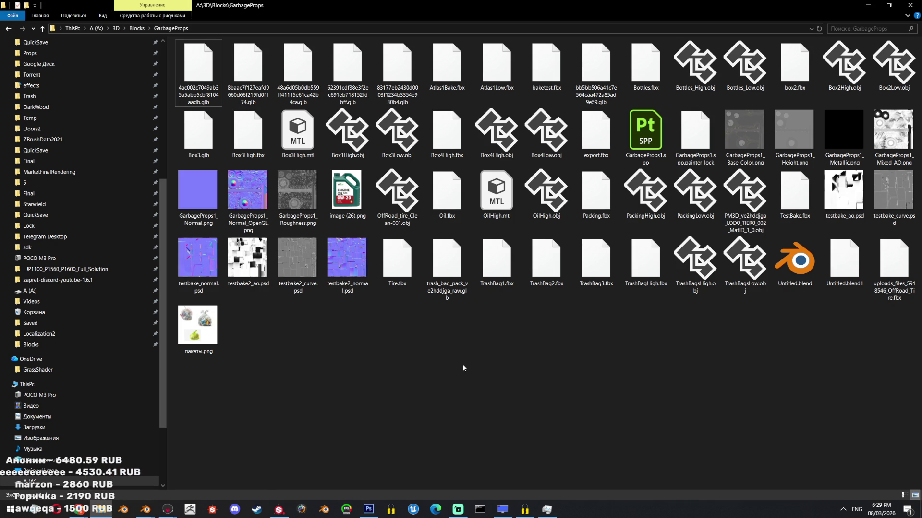
pyautogui.click(347, 261)
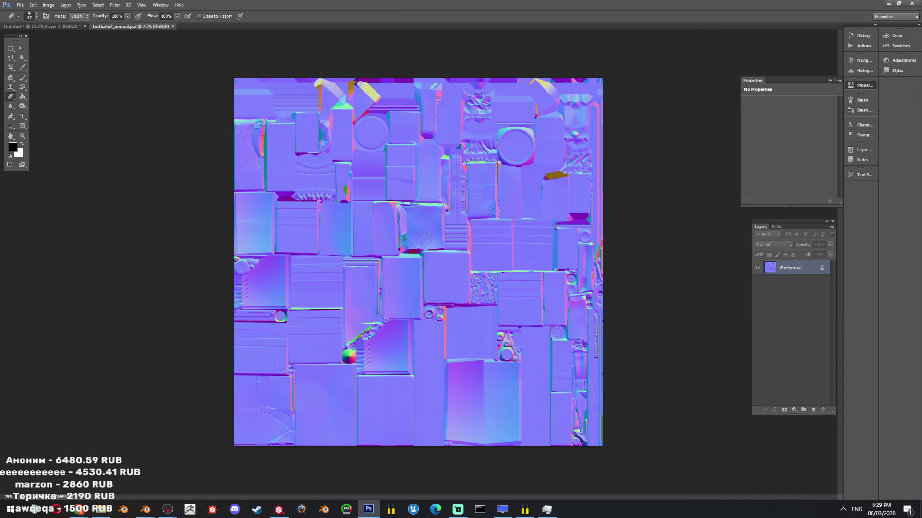
pyautogui.keyDown('alt'); pyautogui.scroll(2, 454, 183); pyautogui.keyUp('alt')
pyautogui.keyDown('alt'); pyautogui.scroll(1, 403, 259); pyautogui.keyUp('alt')
pyautogui.keyDown('alt'); pyautogui.scroll(2, 347, 341); pyautogui.keyUp('alt')
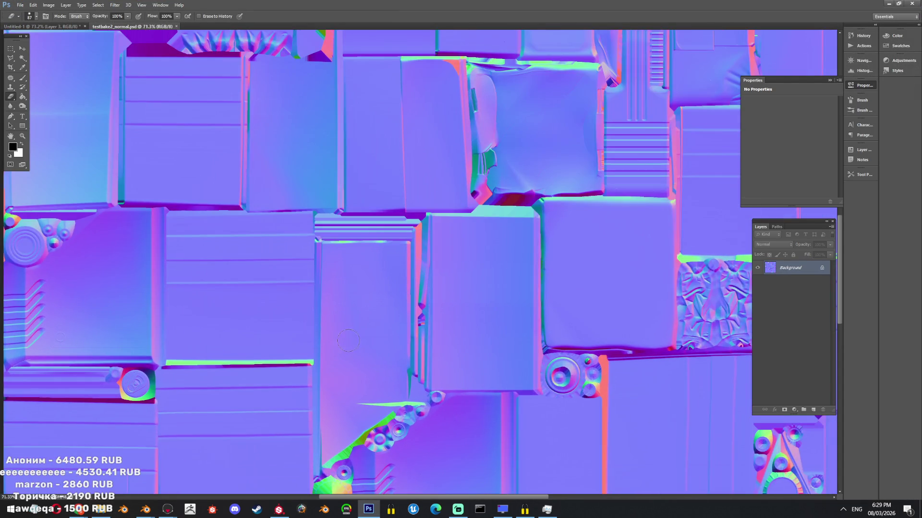
pyautogui.keyDown('alt'); pyautogui.scroll(-2, 347, 342); pyautogui.keyUp('alt')
pyautogui.keyDown('alt'); pyautogui.scroll(-3, 338, 288); pyautogui.keyUp('alt')
pyautogui.keyDown('alt'); pyautogui.scroll(2, 331, 216); pyautogui.keyUp('alt')
pyautogui.keyDown('alt'); pyautogui.scroll(1, 331, 193); pyautogui.keyUp('alt')
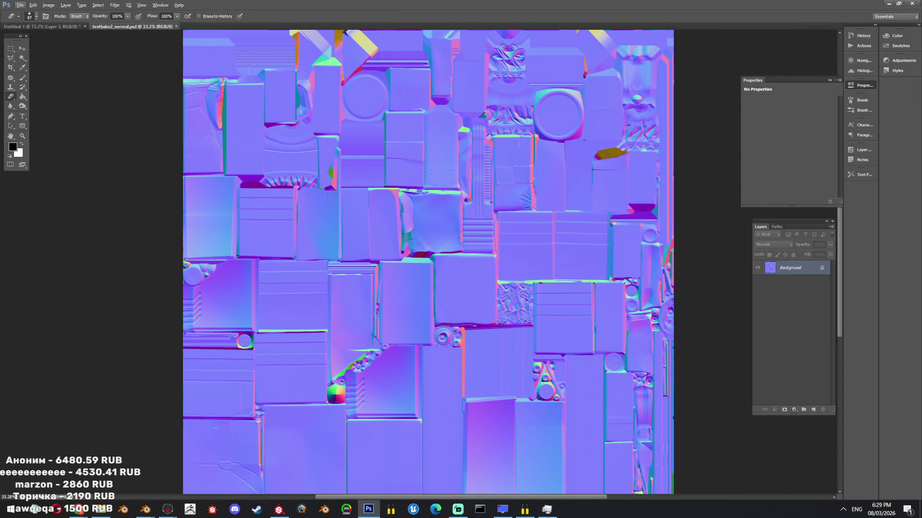
pyautogui.scroll(1, 331, 193)
pyautogui.keyDown('alt'); pyautogui.scroll(1, 344, 344); pyautogui.keyUp('alt')
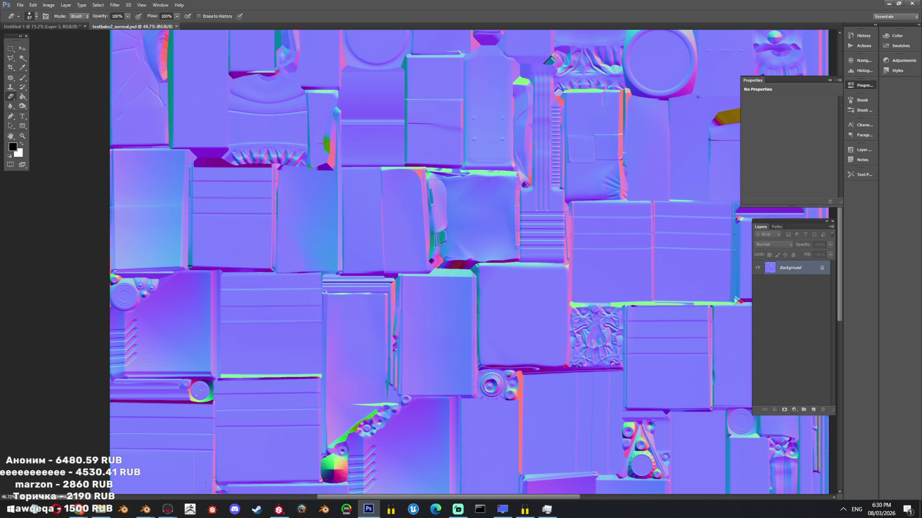
pyautogui.moveTo(168, 509)
pyautogui.click(216, 468)
pyautogui.hotkey('alt', 'Tab')
pyautogui.click(434, 160)
pyautogui.moveTo(455, 247)
pyautogui.mouseDown()
pyautogui.moveTo(293, 273)
pyautogui.moveTo(630, 273)
pyautogui.moveTo(564, 266)
pyautogui.moveTo(626, 197)
pyautogui.moveTo(730, 268)
pyautogui.moveTo(714, 302)
pyautogui.moveTo(566, 235)
pyautogui.moveTo(550, 276)
pyautogui.moveTo(524, 221)
pyautogui.moveTo(504, 252)
pyautogui.moveTo(432, 304)
pyautogui.moveTo(351, 288)
pyautogui.moveTo(415, 292)
pyautogui.moveTo(481, 318)
pyautogui.moveTo(518, 304)
pyautogui.moveTo(503, 278)
pyautogui.moveTo(550, 293)
pyautogui.moveTo(576, 324)
pyautogui.moveTo(527, 321)
pyautogui.moveTo(548, 320)
pyautogui.mouseUp()
pyautogui.scroll(-5, 550, 276)
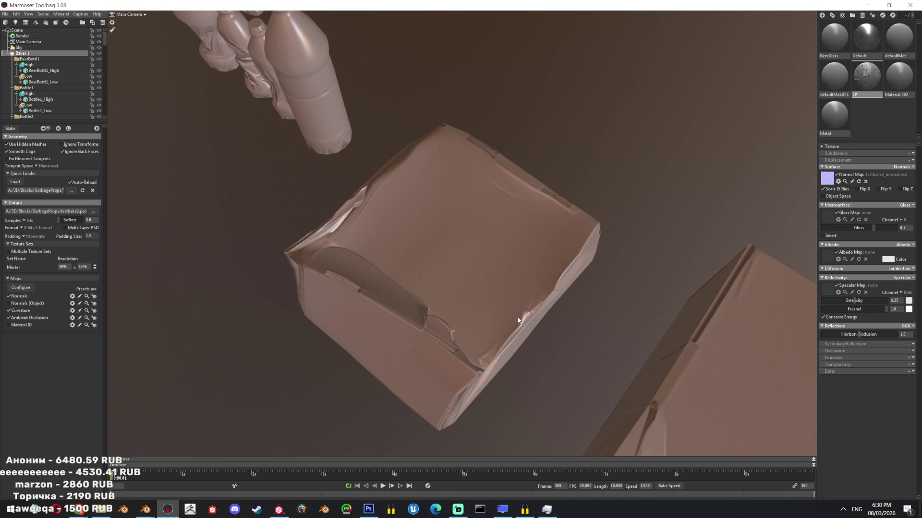
pyautogui.moveTo(122, 509)
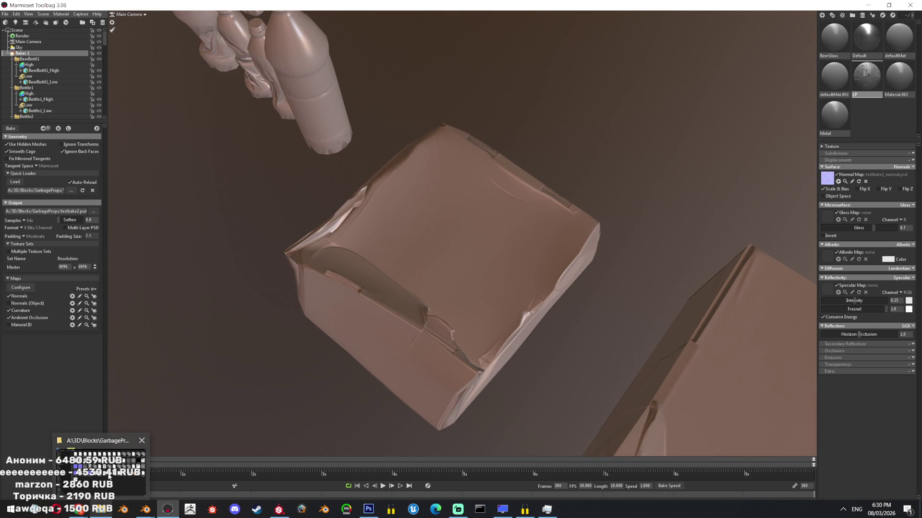
pyautogui.click(101, 468)
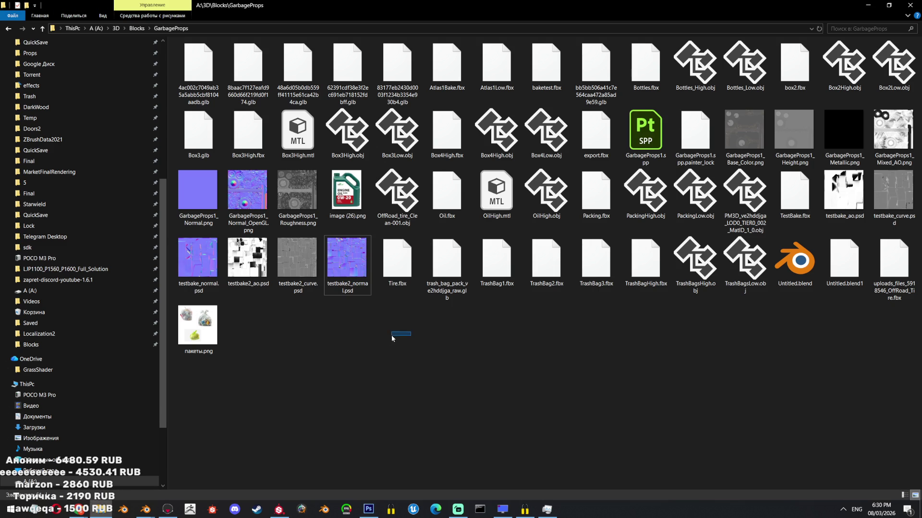
pyautogui.doubleClick(348, 240)
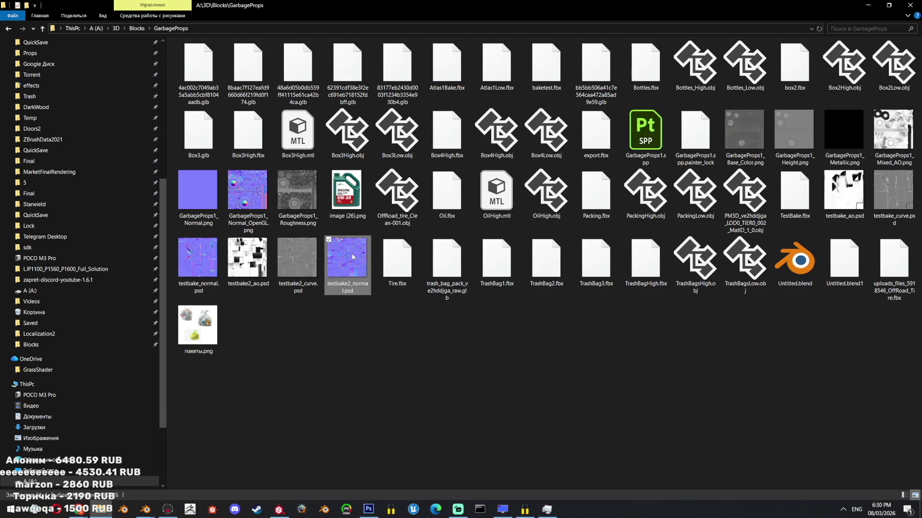
pyautogui.scroll(1, 355, 334)
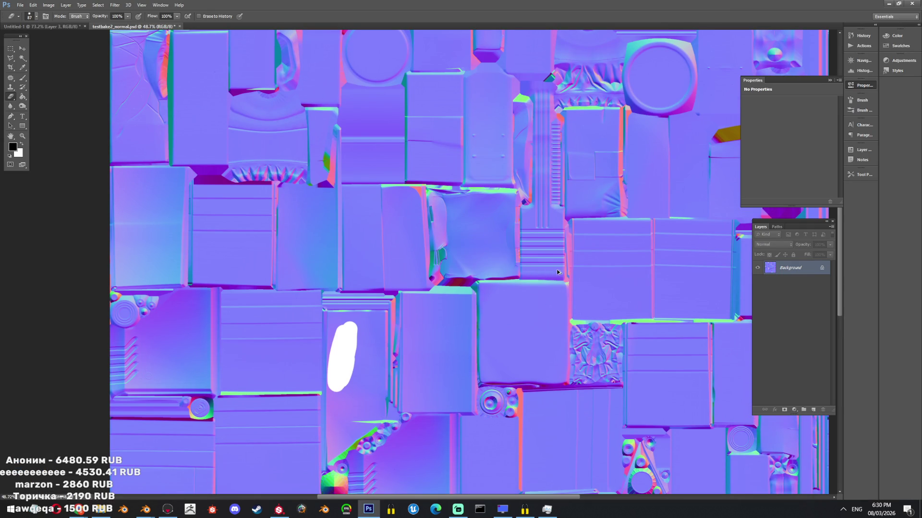
pyautogui.hotkey('ctrl', 'z')
pyautogui.keyDown('alt'); pyautogui.scroll(1, 354, 333); pyautogui.keyUp('alt')
pyautogui.keyDown('alt'); pyautogui.scroll(-3, 356, 334); pyautogui.keyUp('alt')
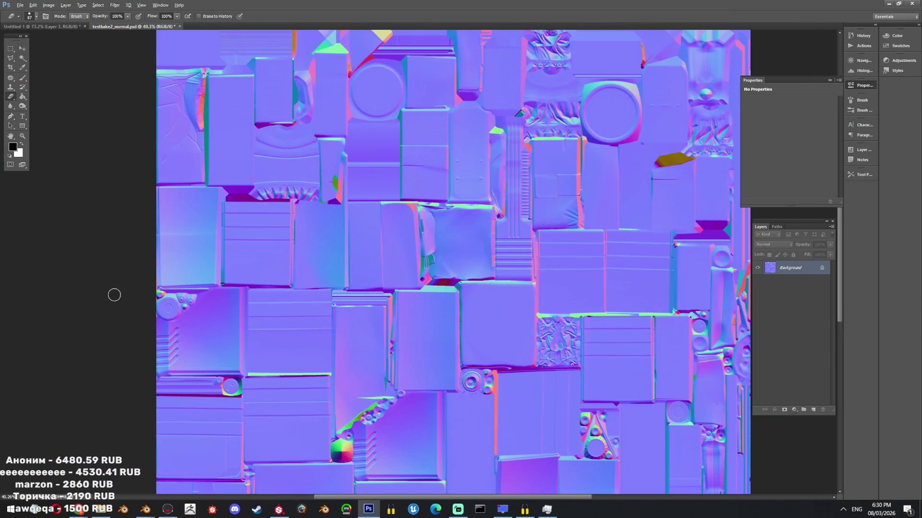
pyautogui.keyDown('alt'); pyautogui.scroll(3, 114, 293); pyautogui.keyUp('alt')
pyautogui.keyDown('alt'); pyautogui.scroll(-1, 265, 308); pyautogui.keyUp('alt')
pyautogui.keyDown('alt'); pyautogui.scroll(-2, 265, 308); pyautogui.keyUp('alt')
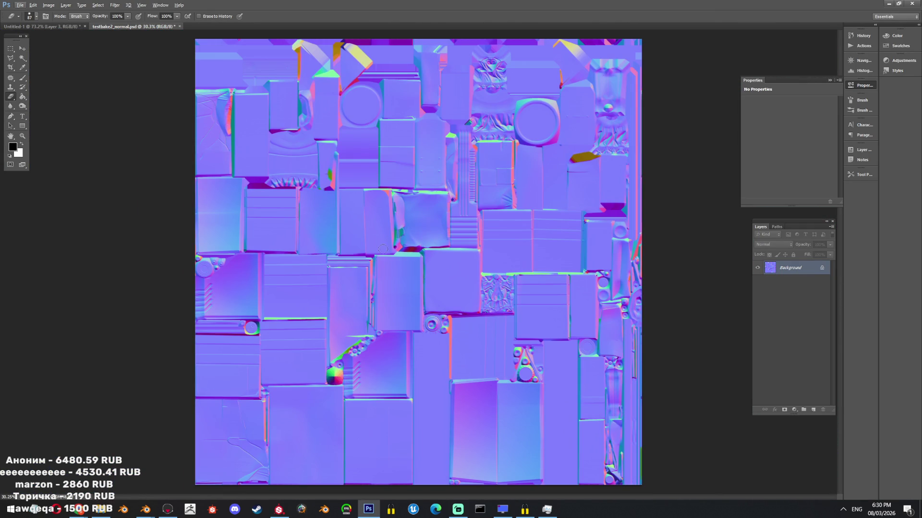
pyautogui.keyDown('alt'); pyautogui.scroll(3, 395, 357); pyautogui.keyUp('alt')
pyautogui.keyDown('alt'); pyautogui.scroll(1, 395, 358); pyautogui.keyUp('alt')
pyautogui.keyDown('alt'); pyautogui.scroll(-1, 395, 358); pyautogui.keyUp('alt')
pyautogui.keyDown('alt'); pyautogui.scroll(-2, 504, 354); pyautogui.keyUp('alt')
pyautogui.keyDown('alt'); pyautogui.scroll(3, 684, 351); pyautogui.keyUp('alt')
pyautogui.keyDown('alt'); pyautogui.scroll(2, 684, 352); pyautogui.keyUp('alt')
pyautogui.keyDown('alt'); pyautogui.scroll(2, 685, 351); pyautogui.keyUp('alt')
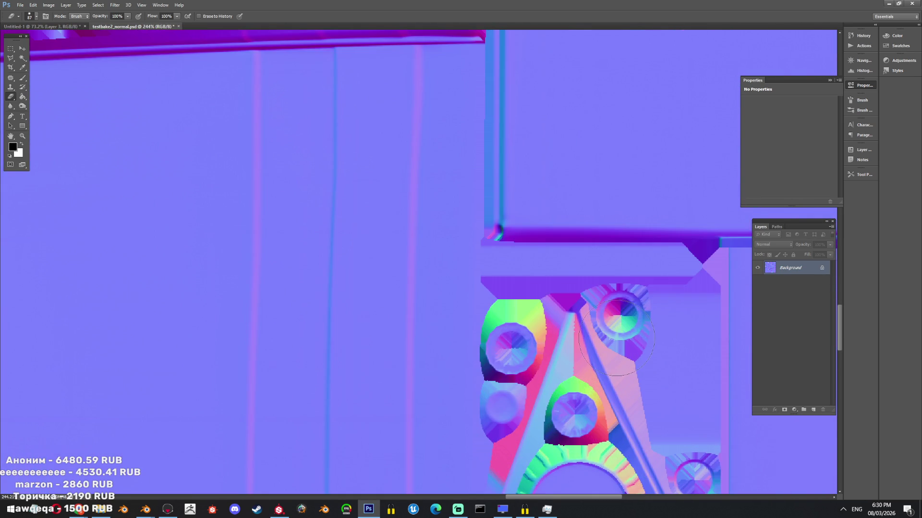
pyautogui.keyDown('alt'); pyautogui.scroll(-2, 684, 352); pyautogui.keyUp('alt')
pyautogui.keyDown('alt'); pyautogui.scroll(-1, 684, 352); pyautogui.keyUp('alt')
pyautogui.moveTo(146, 509)
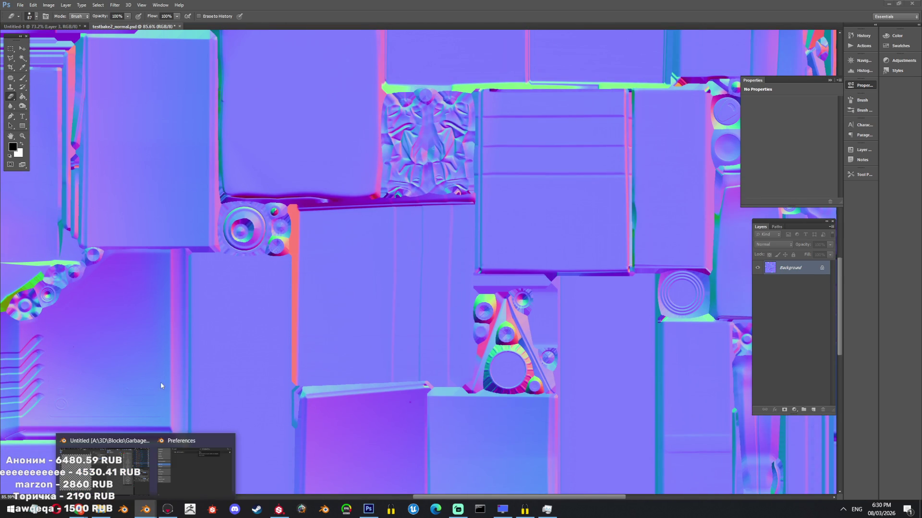
pyautogui.click(169, 452)
# Load testbake2_normal.psd into the low-poly material's image texture node in Shading.
pyautogui.click(613, 132)
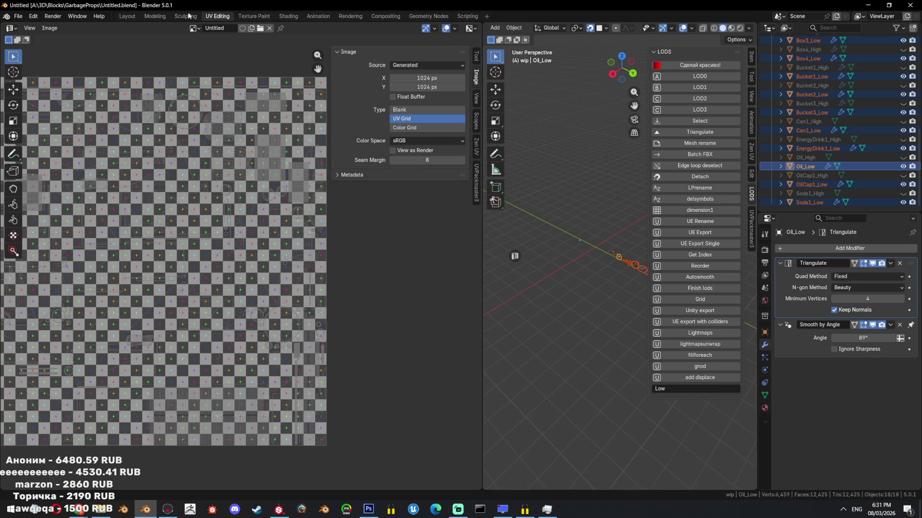
pyautogui.click(127, 16)
pyautogui.moveTo(375, 217); pyautogui.dragTo(429, 221, button='middle')
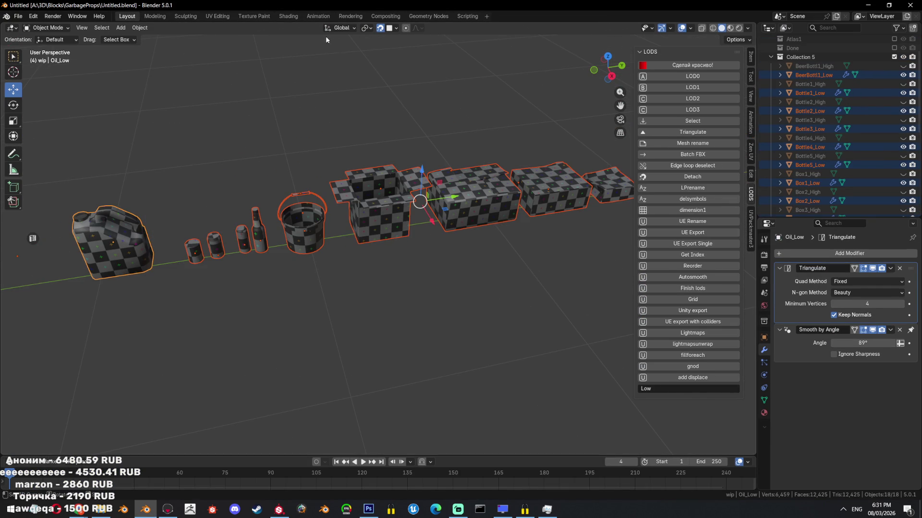
pyautogui.click(288, 16)
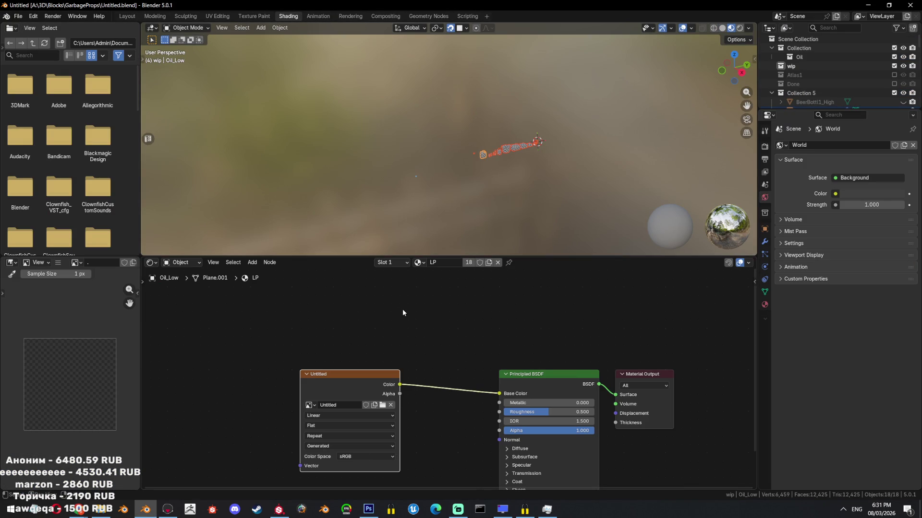
pyautogui.click(382, 405)
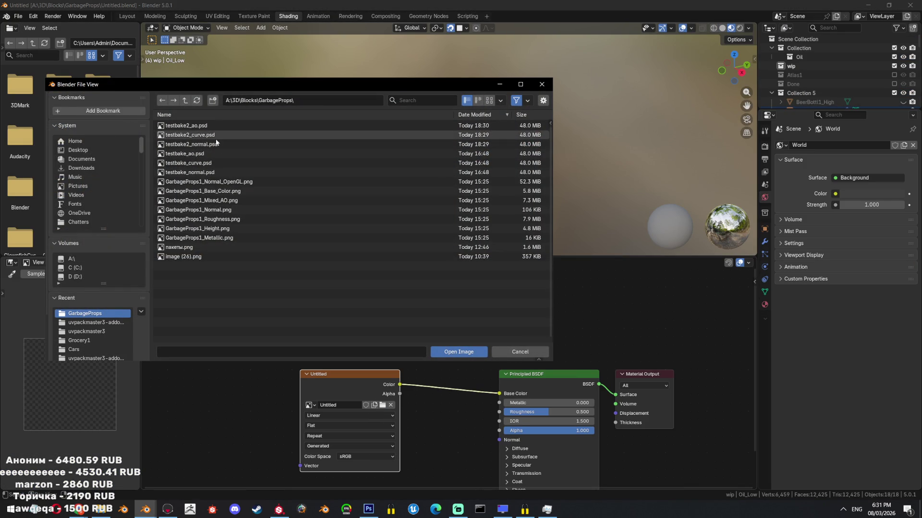
pyautogui.doubleClick(215, 144)
# Review the baked normal map on the props in Layout and over the UV layout in UV Editing.
pyautogui.click(126, 16)
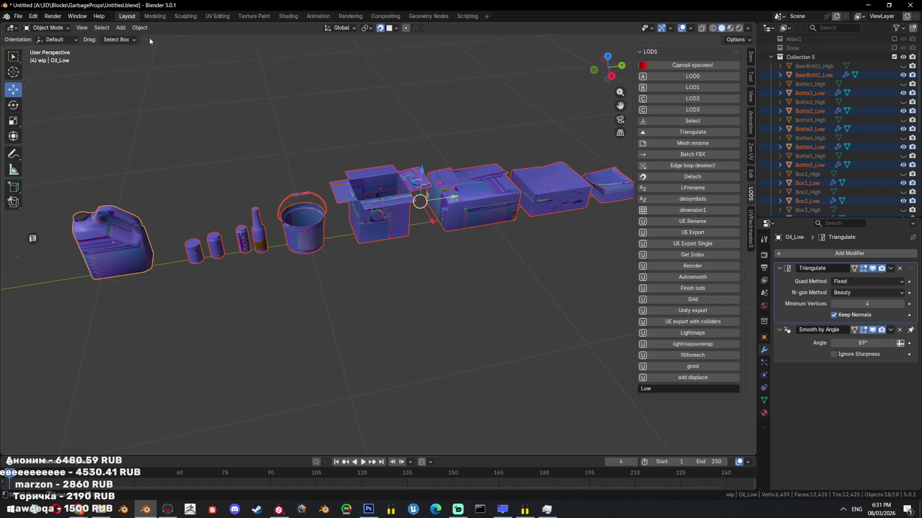
pyautogui.scroll(3, 421, 222)
pyautogui.moveTo(375, 216); pyautogui.dragTo(421, 222, button='middle')
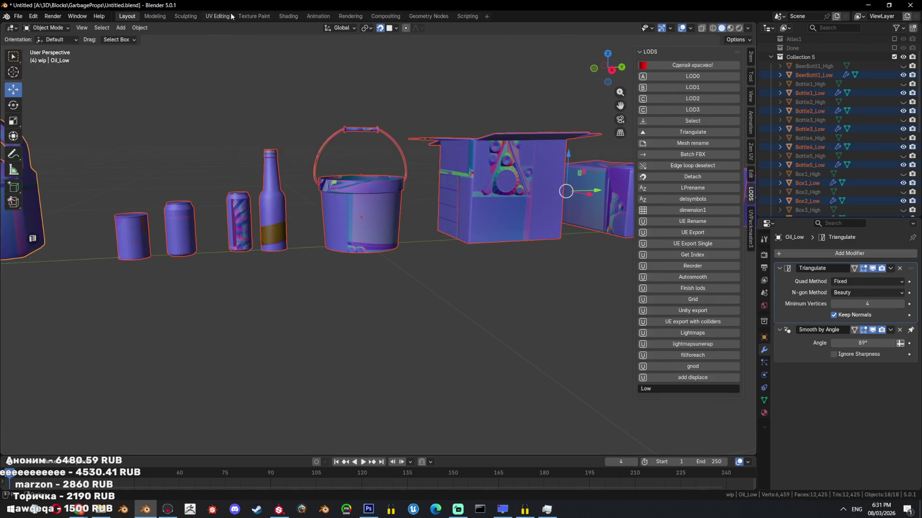
pyautogui.click(218, 16)
pyautogui.scroll(-3, 390, 328)
pyautogui.scroll(-3, 270, 165)
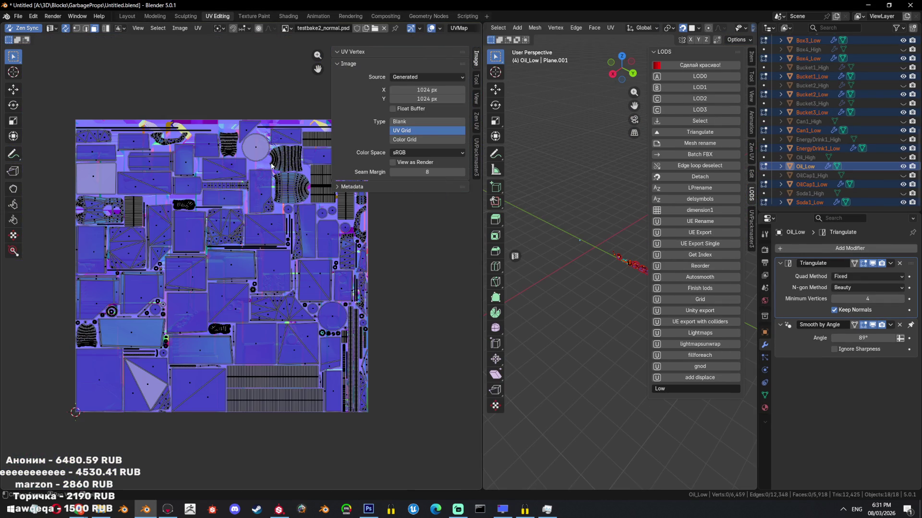
pyautogui.click(127, 16)
pyautogui.moveTo(342, 194)
pyautogui.mouseDown(button='middle')
pyautogui.moveTo(358, 214)
pyautogui.moveTo(387, 207)
pyautogui.mouseUp(button='middle')
pyautogui.click(218, 16)
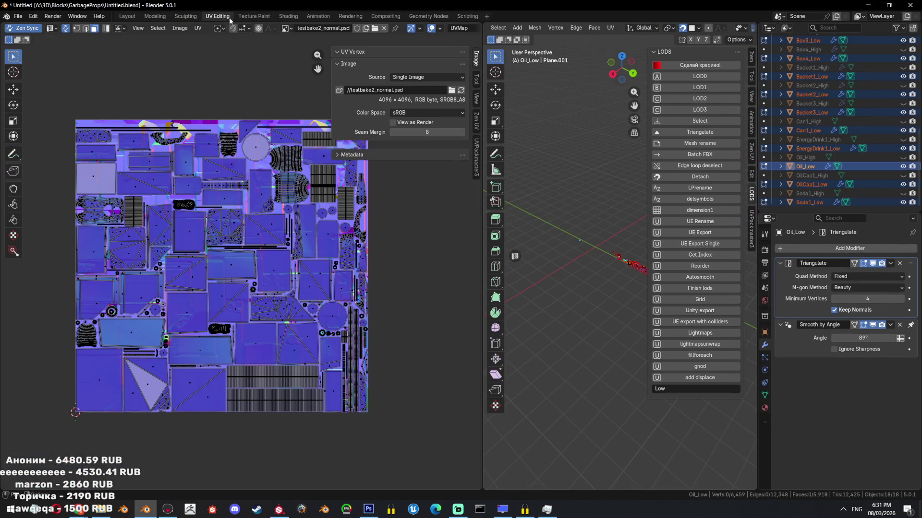
pyautogui.scroll(3, 287, 230)
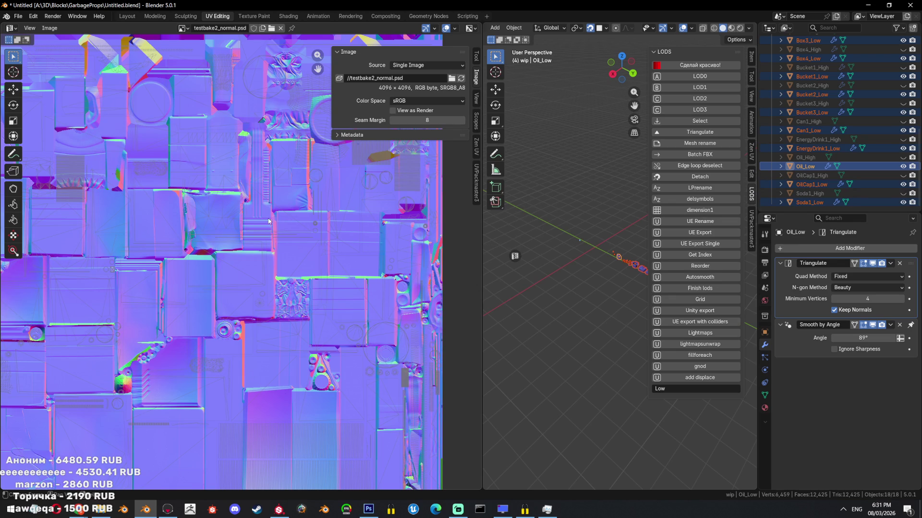
pyautogui.press('Tab')
pyautogui.scroll(3, 275, 218)
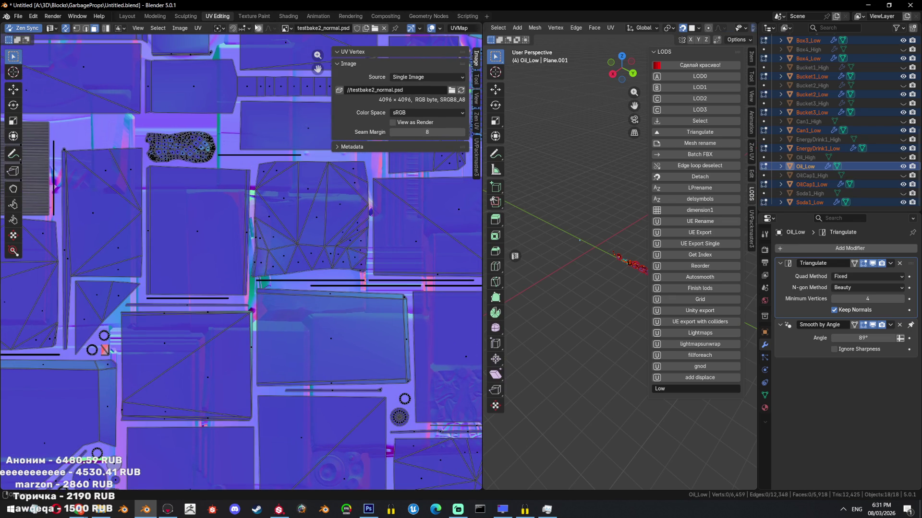
# Reload testbake2_normal.psd into the texture node and return to the Layout workspace.
pyautogui.click(288, 16)
pyautogui.click(383, 405)
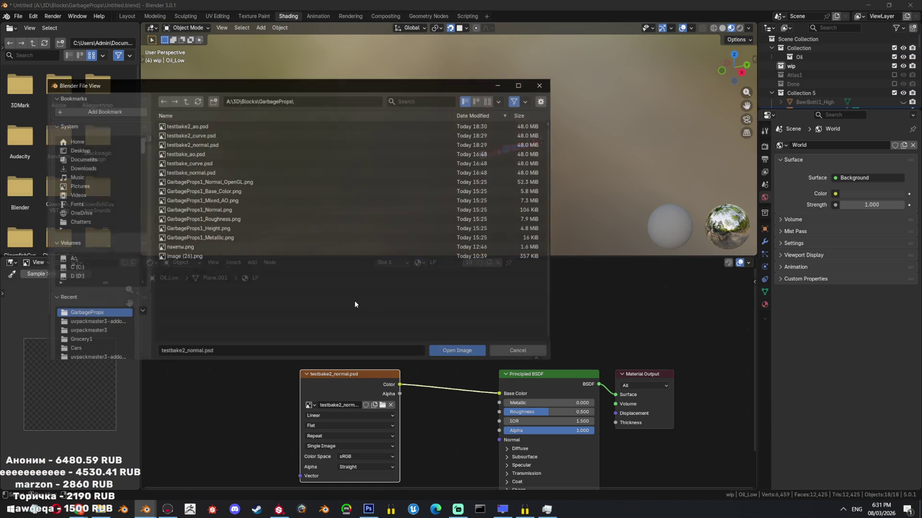
pyautogui.doubleClick(218, 141)
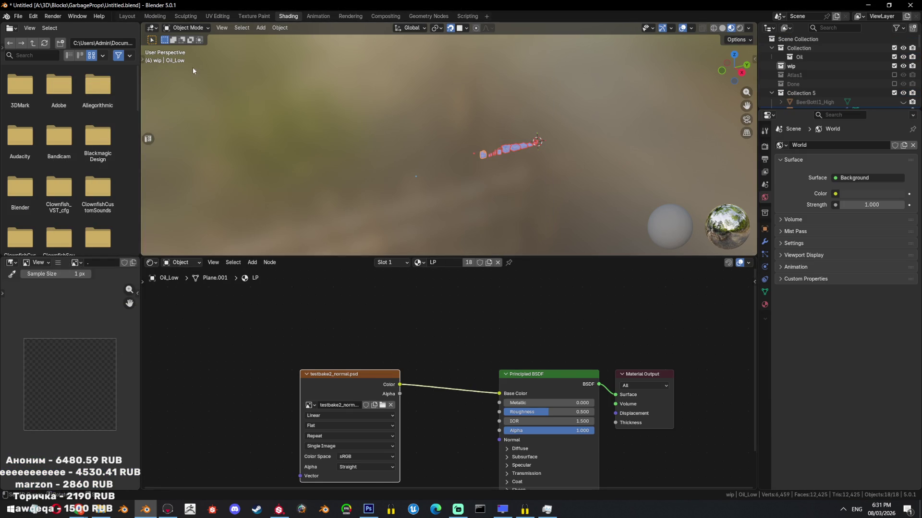
pyautogui.click(126, 16)
pyautogui.scroll(-4, 354, 232)
pyautogui.scroll(-3, 432, 216)
pyautogui.scroll(-3, 504, 209)
pyautogui.scroll(5, 529, 203)
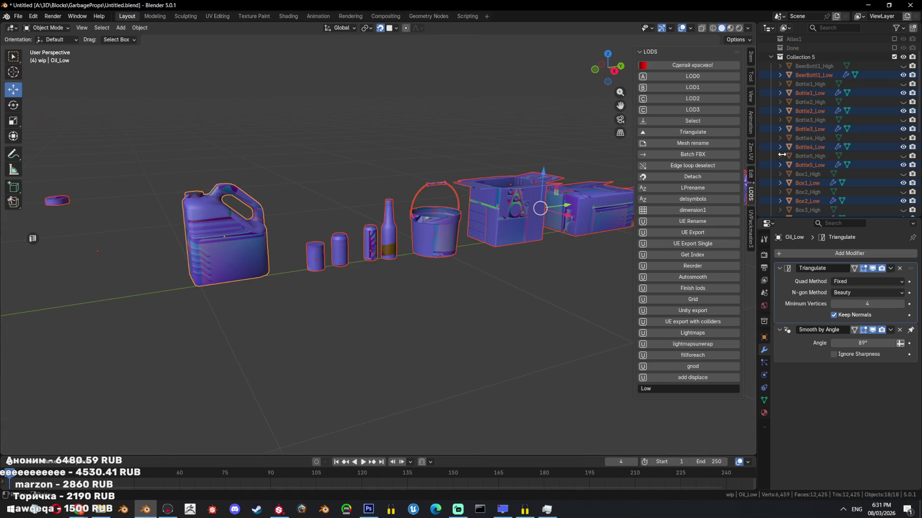
pyautogui.scroll(-1, 904, 84)
pyautogui.moveTo(904, 83); pyautogui.dragTo(908, 209)
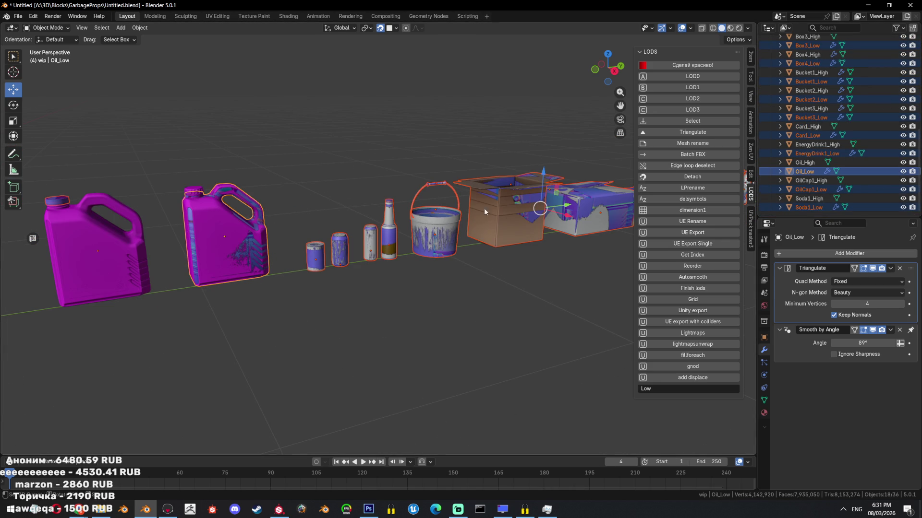
# Select all objects, save the blend file and export the scene as TestBake.fbx.
pyautogui.press('a')
pyautogui.moveTo(500, 197); pyautogui.dragTo(507, 218, button='middle')
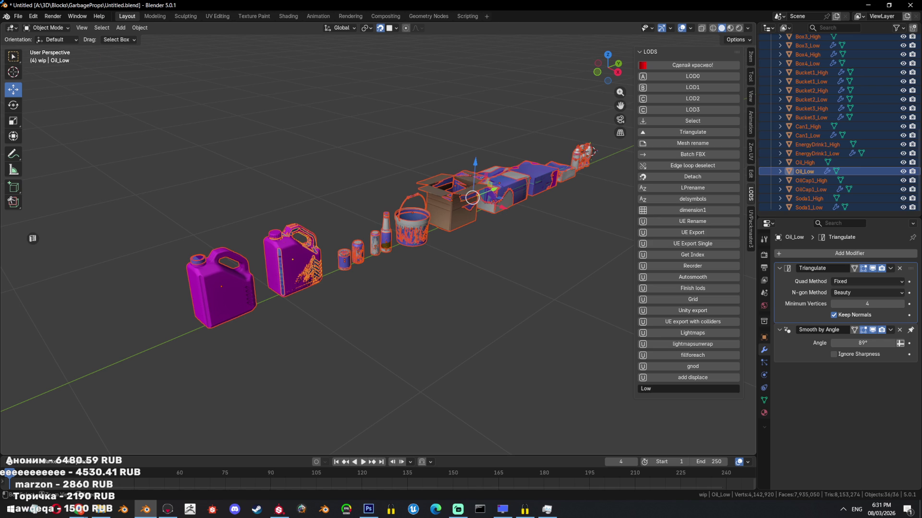
pyautogui.hotkey('ctrl', 's')
pyautogui.click(17, 16)
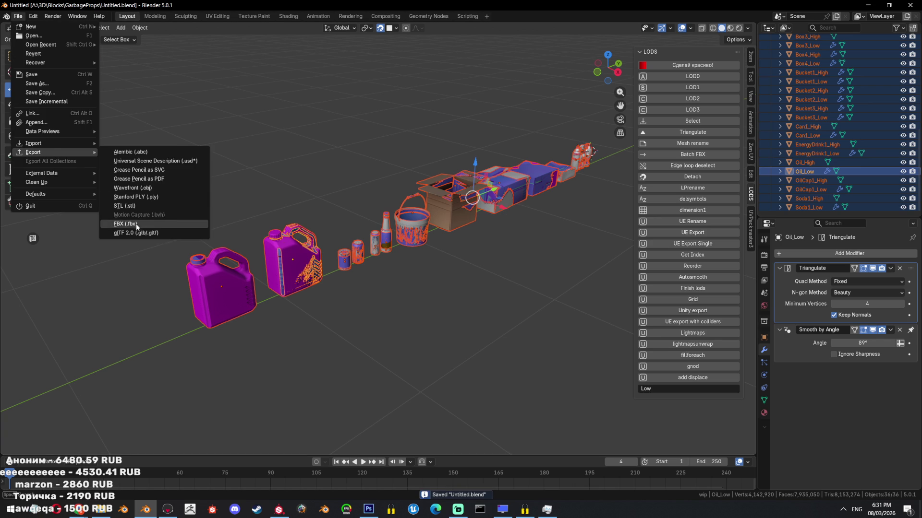
pyautogui.moveTo(33, 152)
pyautogui.click(144, 226)
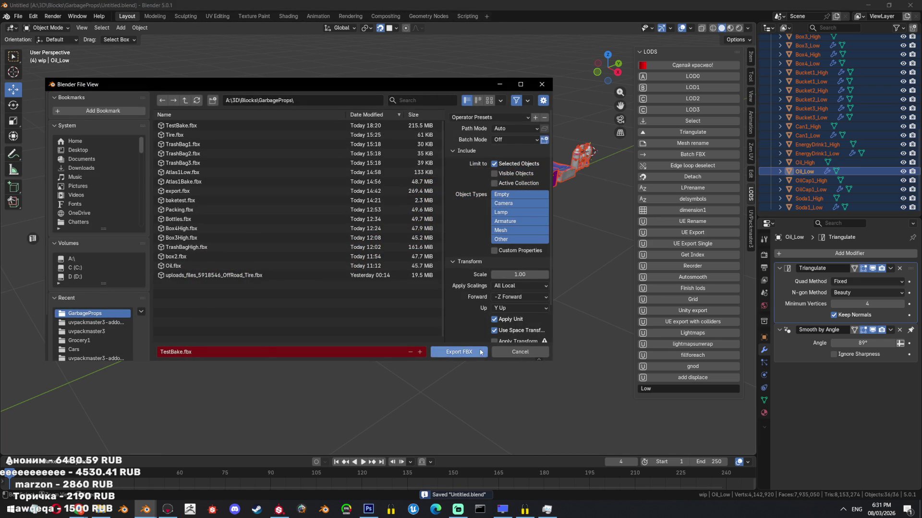
pyautogui.click(459, 352)
# Switch to Photoshop and close the normal map document at its save prompt.
pyautogui.click(368, 509)
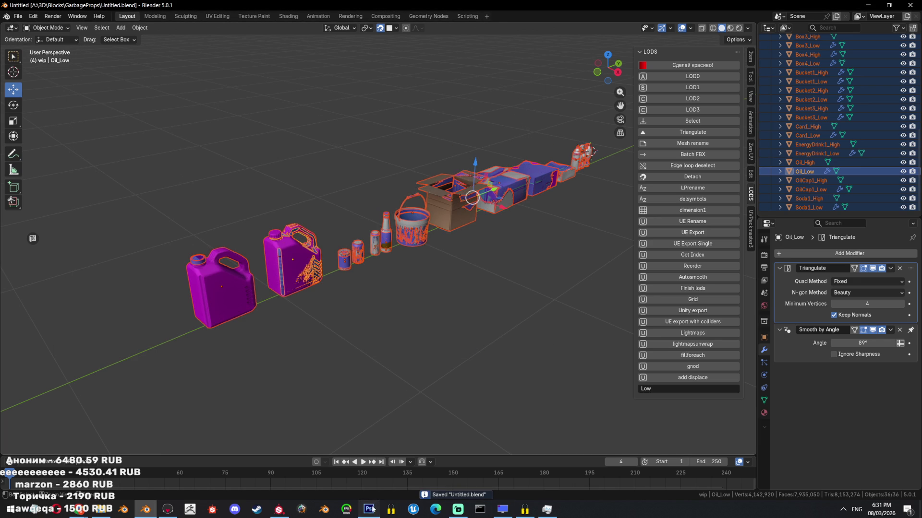
pyautogui.click(179, 27)
pyautogui.click(437, 186)
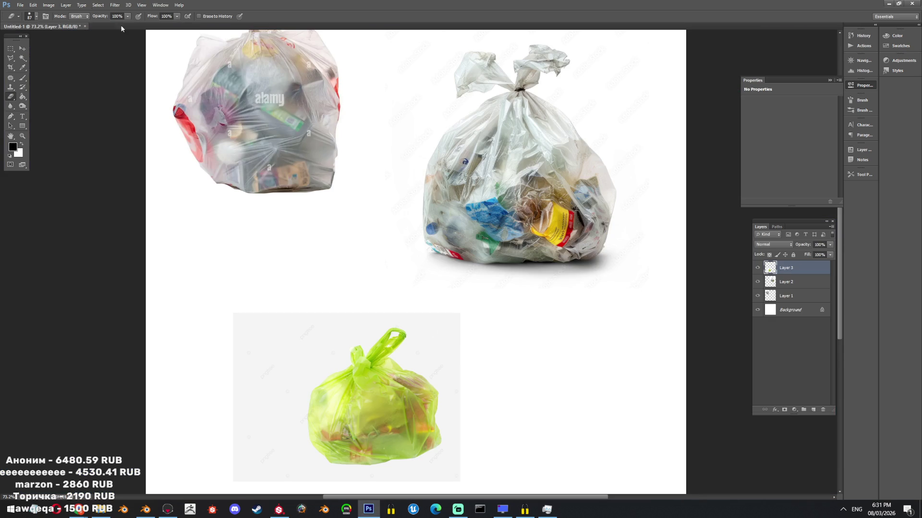
# Close the reference document without saving, then bring up the GarbageProps folder.
pyautogui.click(84, 26)
pyautogui.click(462, 187)
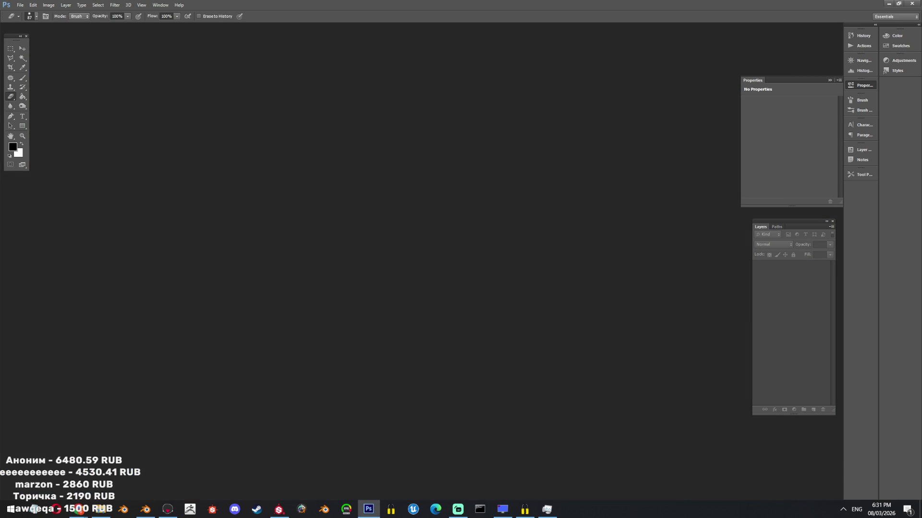
pyautogui.click(844, 509)
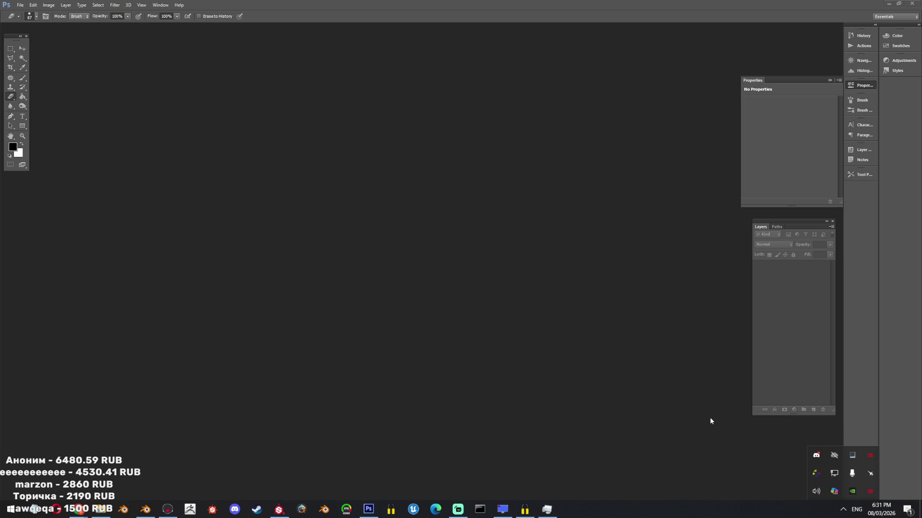
pyautogui.click(816, 455)
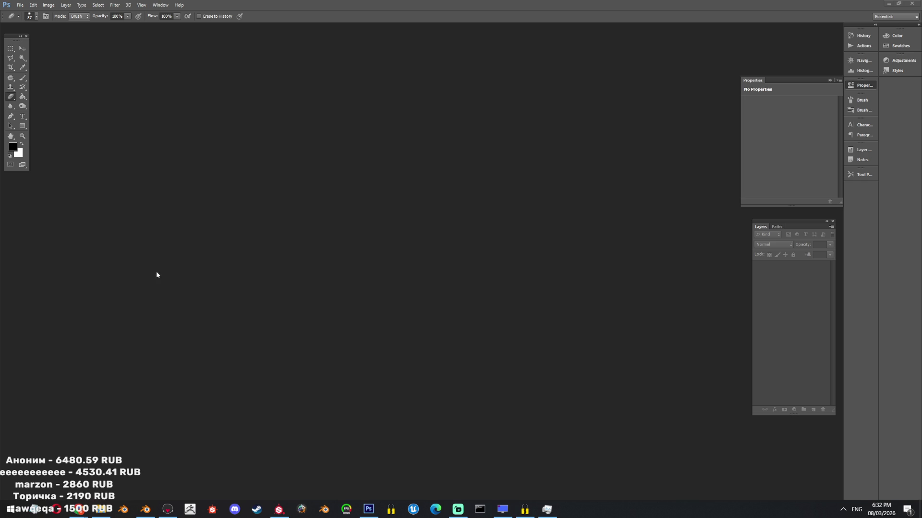
pyautogui.click(101, 509)
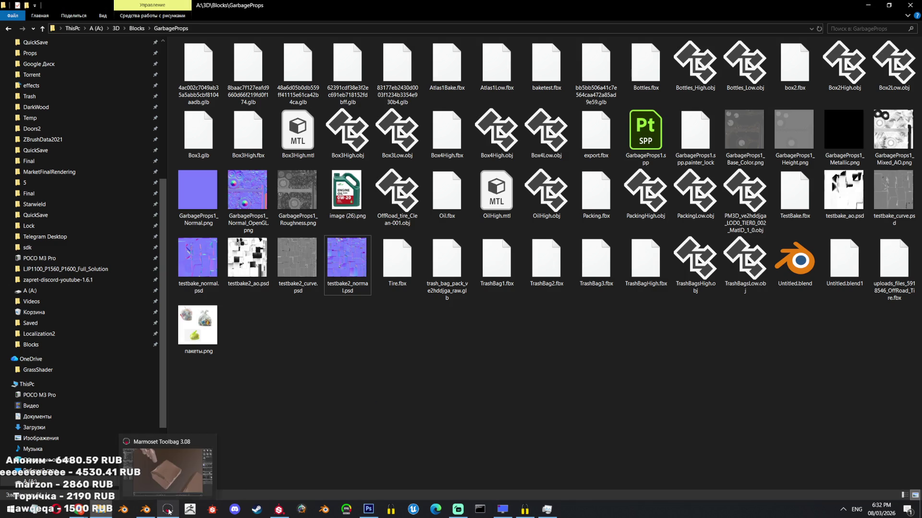
# Start the bake in Marmoset Toolbag again, then switch over to Blender.
pyautogui.moveTo(168, 509)
pyautogui.click(189, 468)
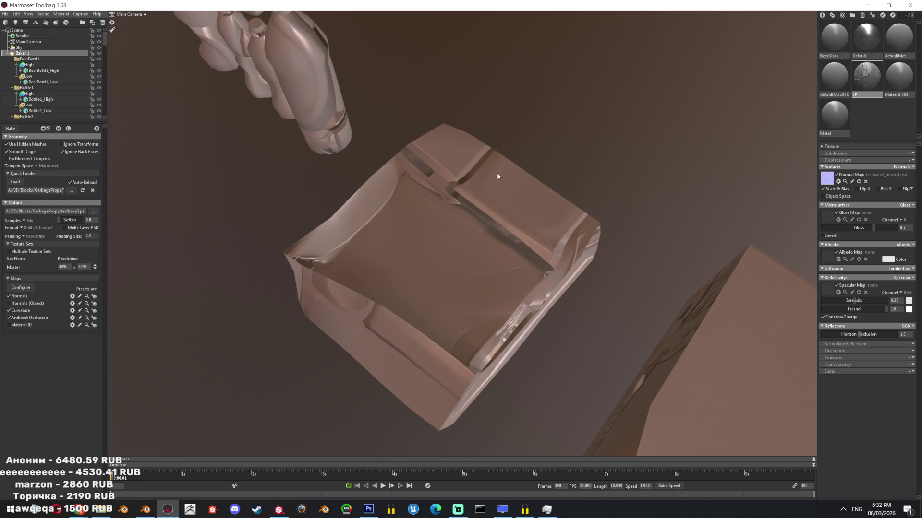
pyautogui.click(11, 128)
pyautogui.click(146, 510)
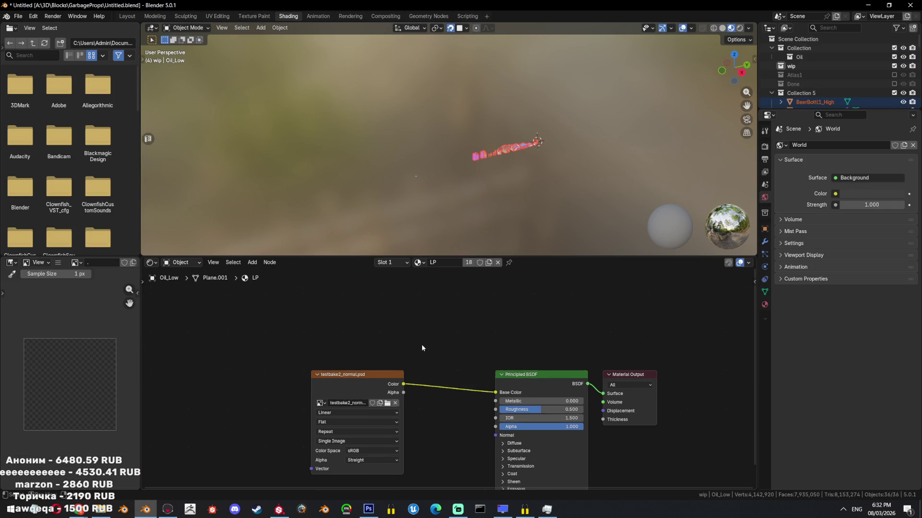
pyautogui.scroll(2, 421, 345)
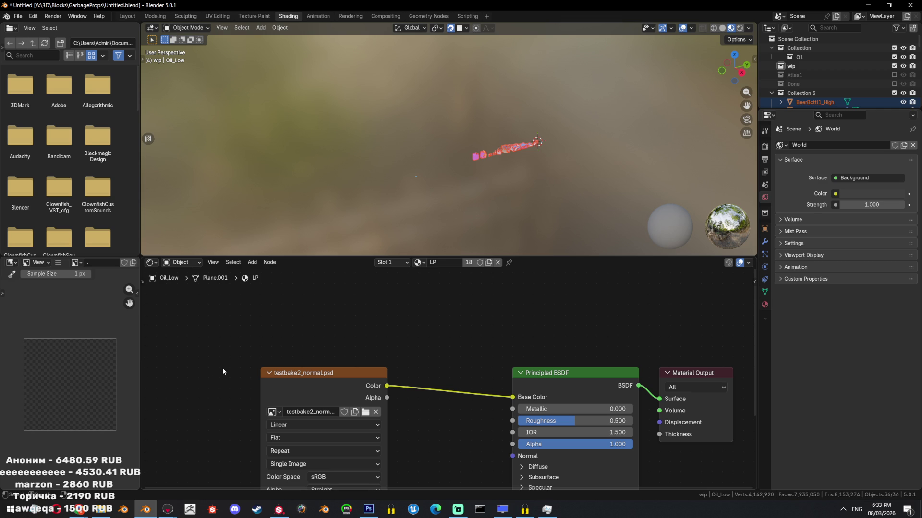
pyautogui.moveTo(422, 434); pyautogui.dragTo(412, 409, button='middle')
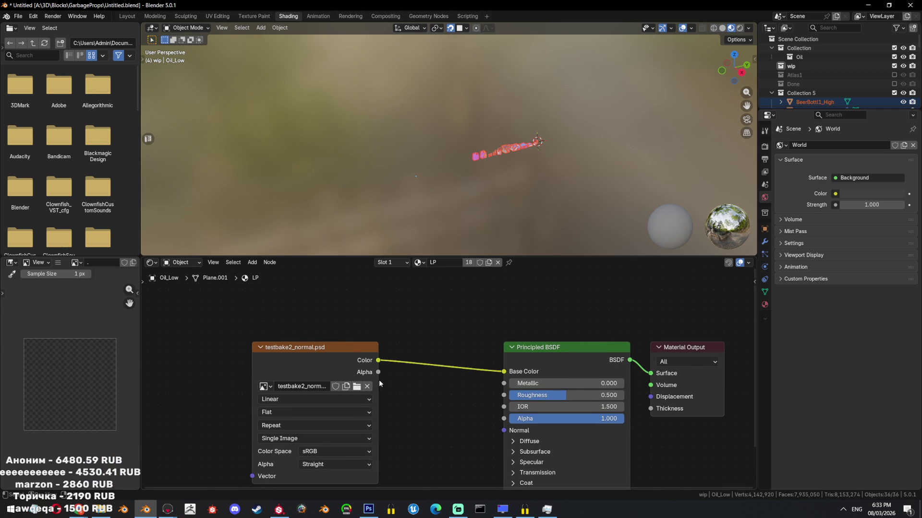
pyautogui.click(357, 386)
pyautogui.doubleClick(267, 137)
pyautogui.click(127, 17)
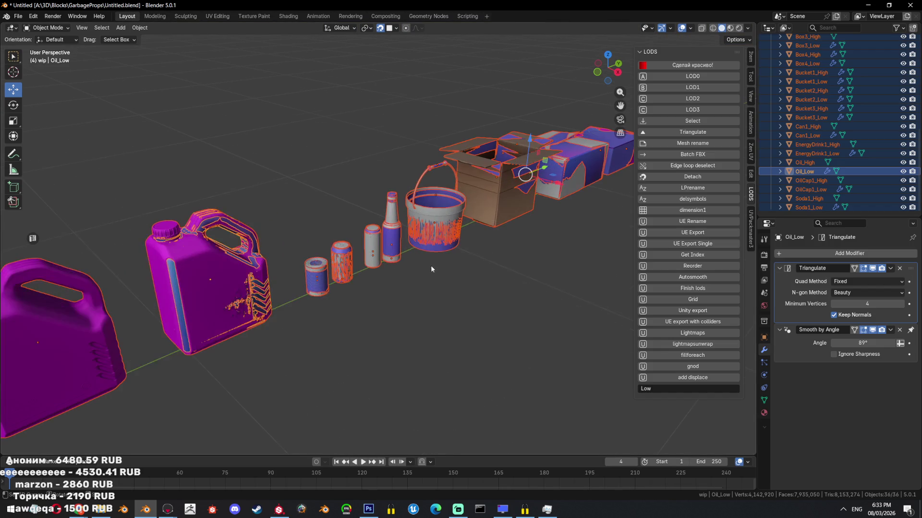
pyautogui.scroll(-3, 447, 248)
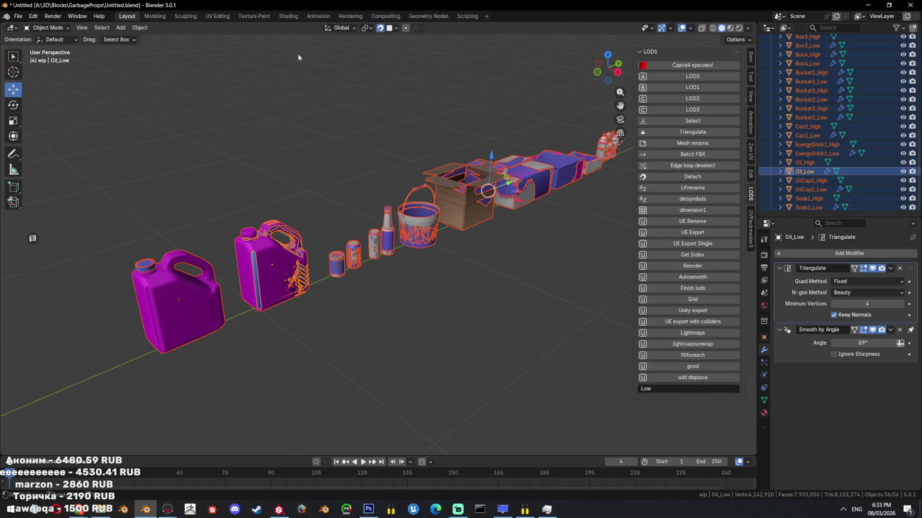
pyautogui.scroll(-3, 305, 76)
# Hide the high-poly props and inspect the low-poly oil jug's mesh up close.
pyautogui.click(692, 121)
pyautogui.scroll(3, 530, 255)
pyautogui.moveTo(530, 255); pyautogui.dragTo(482, 315, button='middle')
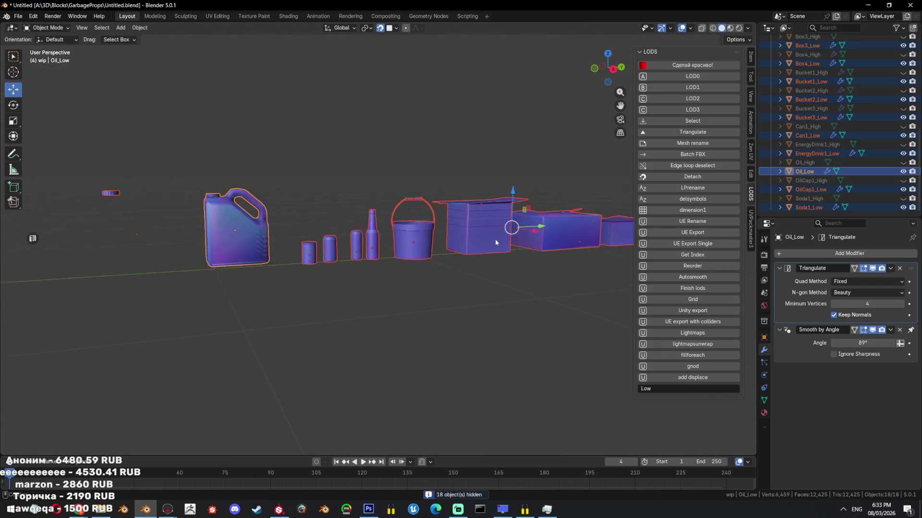
pyautogui.moveTo(510, 234); pyautogui.dragTo(465, 289, button='middle')
pyautogui.click(532, 272)
pyautogui.press('Tab')
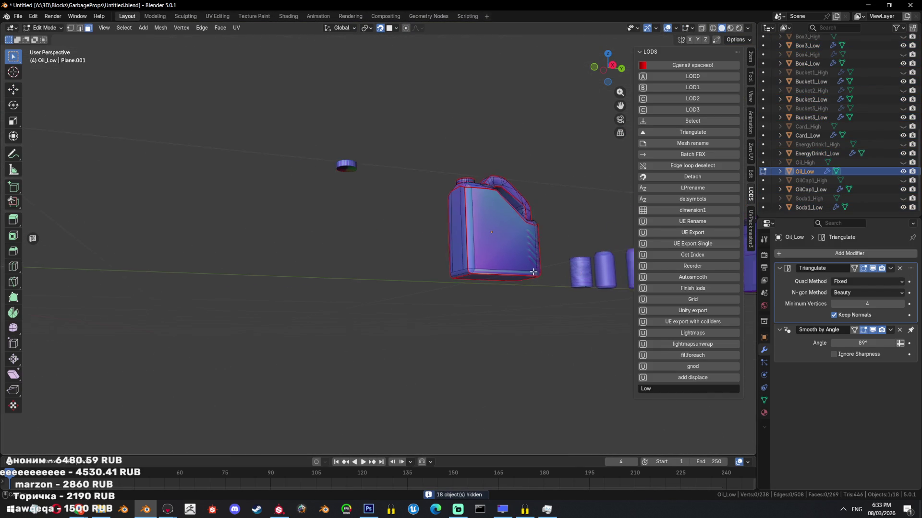
pyautogui.scroll(3, 534, 271)
pyautogui.scroll(4, 504, 288)
pyautogui.scroll(-2, 399, 326)
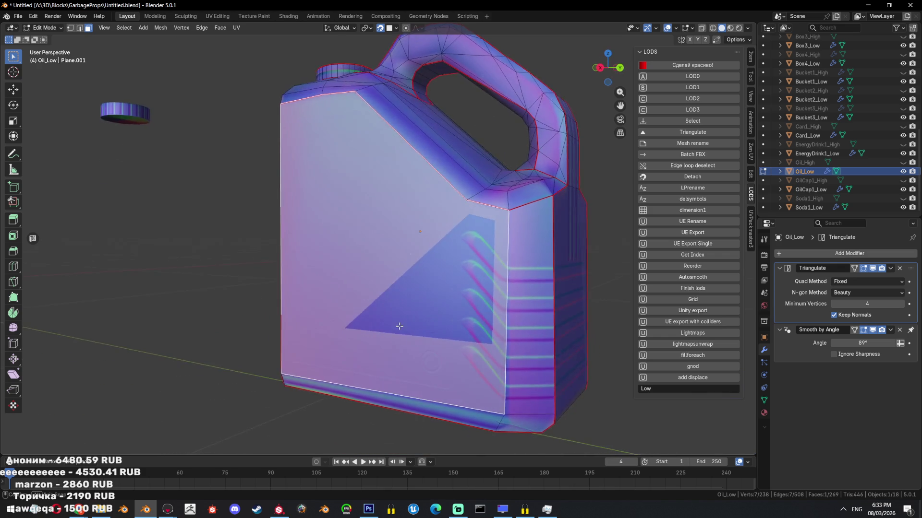
pyautogui.press('Tab')
pyautogui.scroll(-3, 400, 326)
pyautogui.moveTo(456, 296)
pyautogui.mouseDown(button='middle')
pyautogui.moveTo(441, 289)
pyautogui.moveTo(453, 320)
pyautogui.mouseUp(button='middle')
pyautogui.scroll(-2, 453, 320)
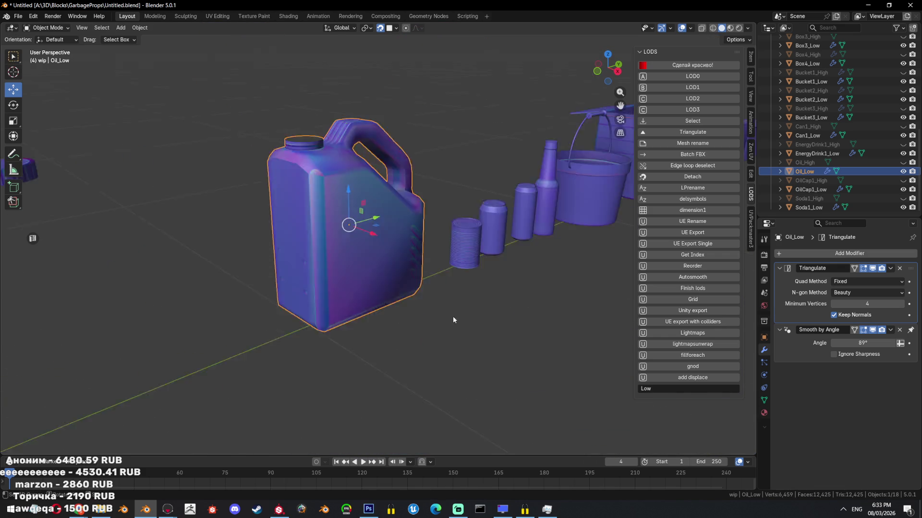
pyautogui.scroll(4, 453, 320)
pyautogui.scroll(-2, 412, 197)
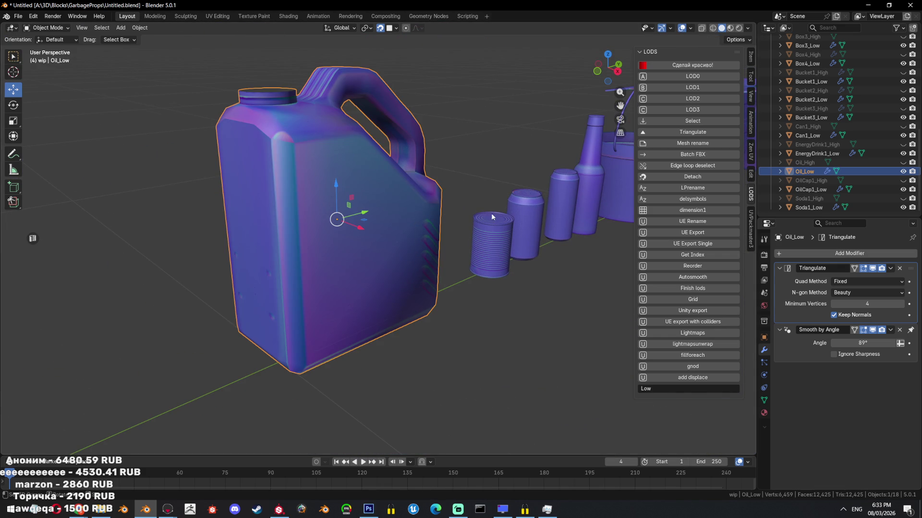
pyautogui.scroll(-2, 492, 213)
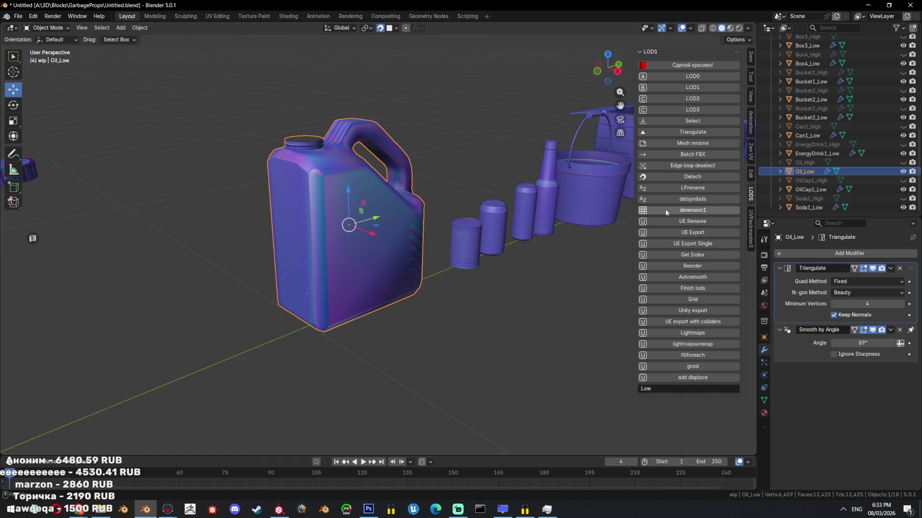
# Set viewport object colour to plain Object grey and add a Weighted Normal modifier to Oil_Low.
pyautogui.click(692, 121)
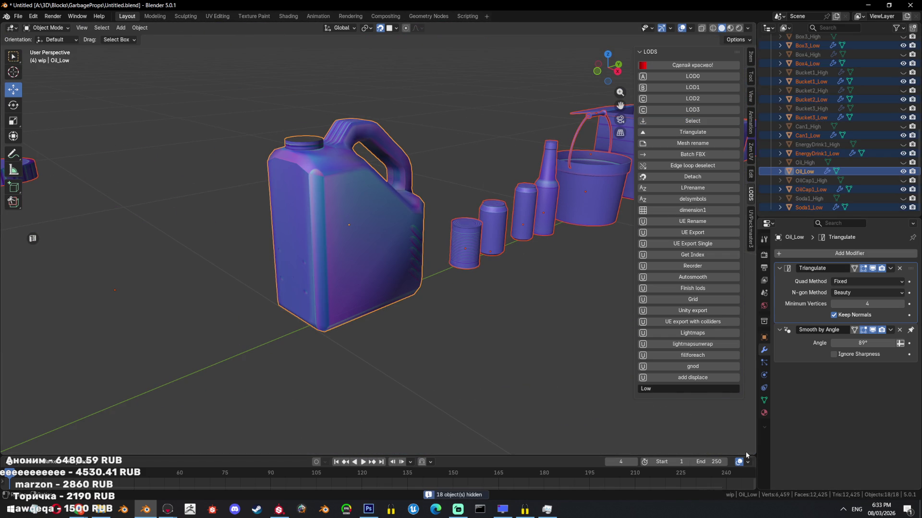
pyautogui.click(748, 27)
pyautogui.click(747, 71)
pyautogui.click(711, 71)
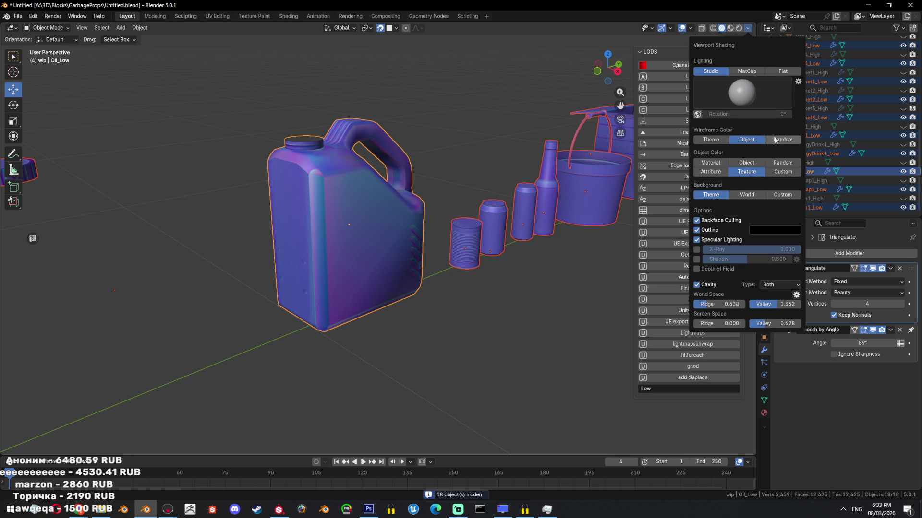
pyautogui.click(747, 163)
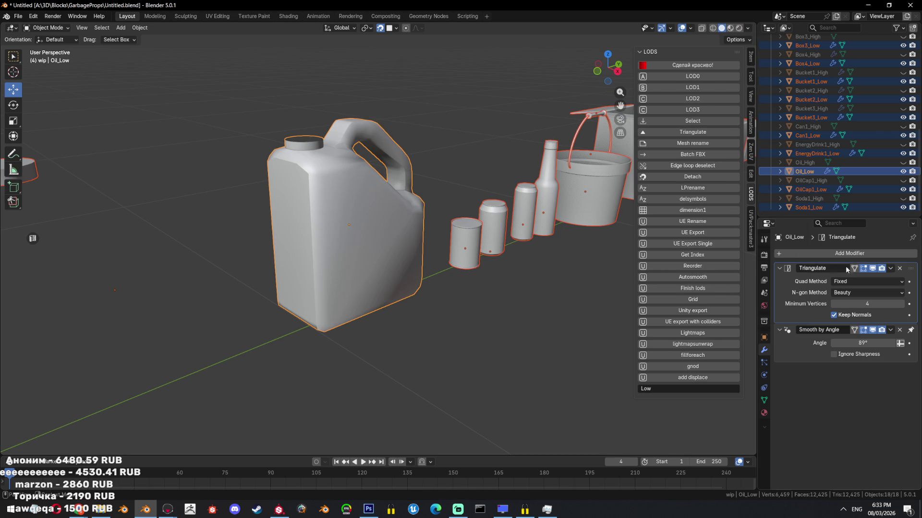
pyautogui.click(849, 253)
pyautogui.click(734, 289)
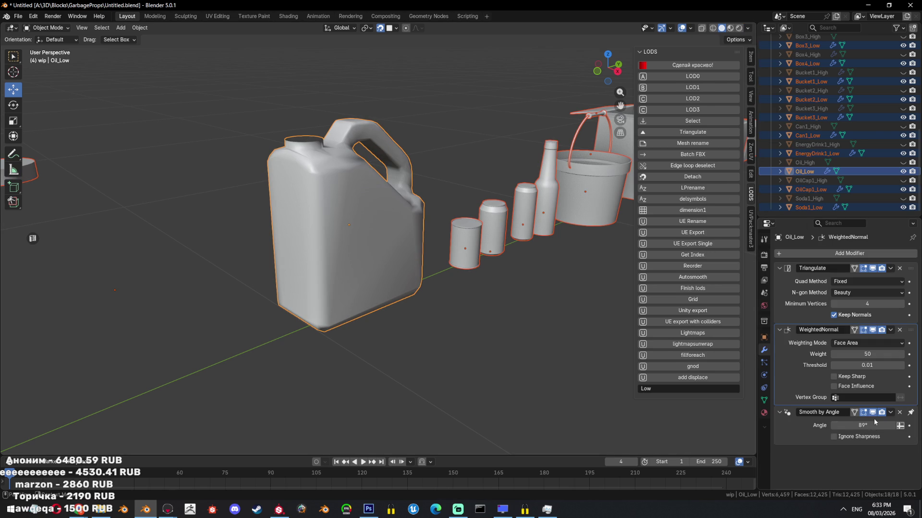
# Set the jug's Weighted Normal weight to 100 with Keep Sharp and smoothing angle near 88°.
pyautogui.click(834, 436)
pyautogui.moveTo(843, 426); pyautogui.dragTo(858, 425)
pyautogui.moveTo(857, 354); pyautogui.dragTo(885, 354)
pyautogui.click(834, 376)
pyautogui.moveTo(881, 426); pyautogui.dragTo(866, 426)
# Add Weighted Normal modifiers to Box1_Low and Box4_Low.
pyautogui.moveTo(505, 282); pyautogui.dragTo(468, 272, button='middle')
pyautogui.scroll(-3, 468, 272)
pyautogui.moveTo(455, 211)
pyautogui.mouseDown(button='middle')
pyautogui.moveTo(303, 263)
pyautogui.moveTo(510, 272)
pyautogui.mouseUp(button='middle')
pyautogui.scroll(3, 510, 271)
pyautogui.click(387, 273)
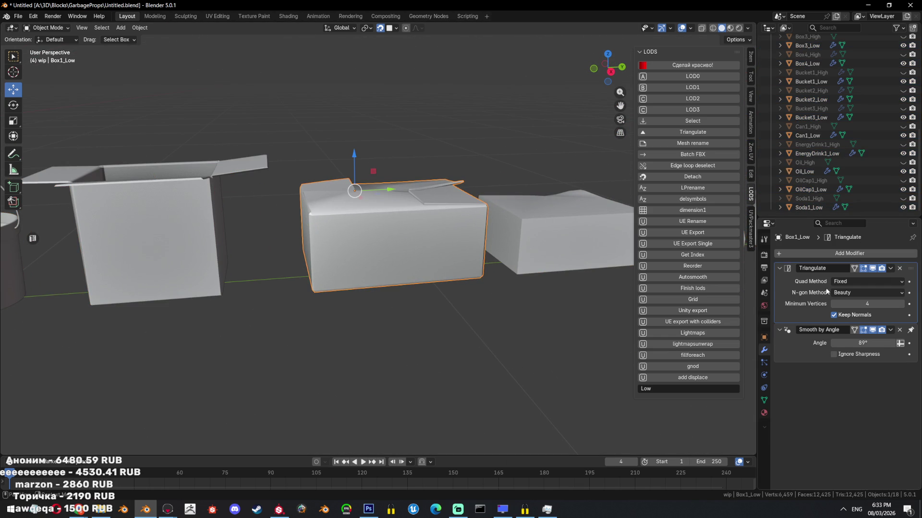
pyautogui.click(824, 254)
pyautogui.write('we')
pyautogui.click(758, 276)
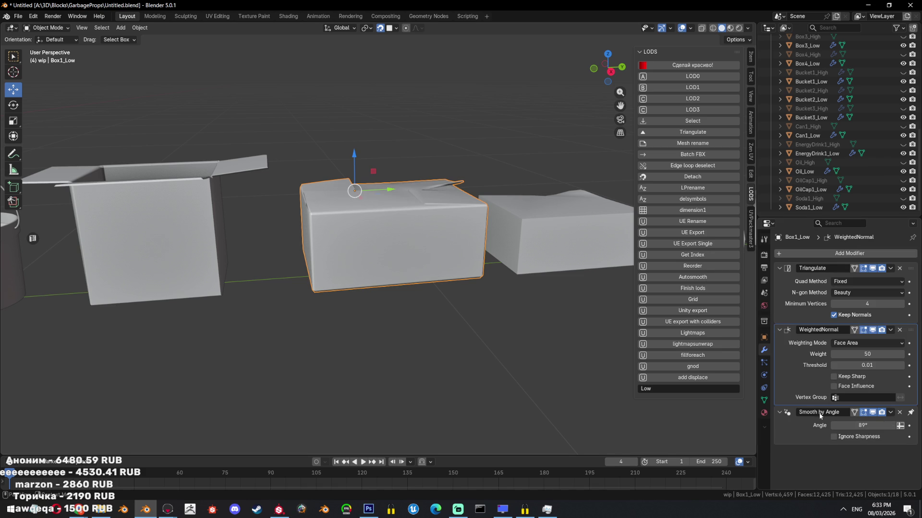
pyautogui.click(212, 180)
pyautogui.click(833, 253)
pyautogui.write('we')
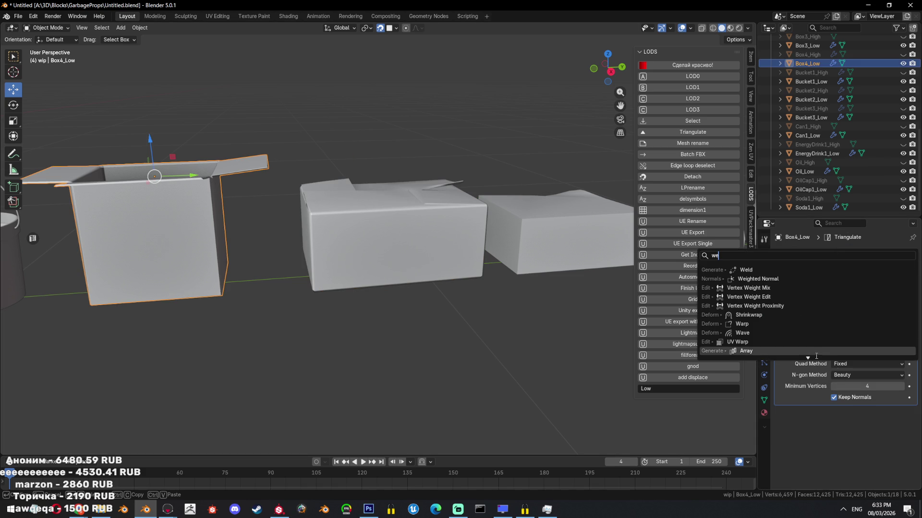
pyautogui.click(756, 279)
# Look over Box2_Low and Box3_Low's modifiers, then unhide the high-poly objects with Alt+H.
pyautogui.keyDown('shift'); pyautogui.moveTo(432, 238); pyautogui.dragTo(377, 238, button='middle'); pyautogui.keyUp('shift')
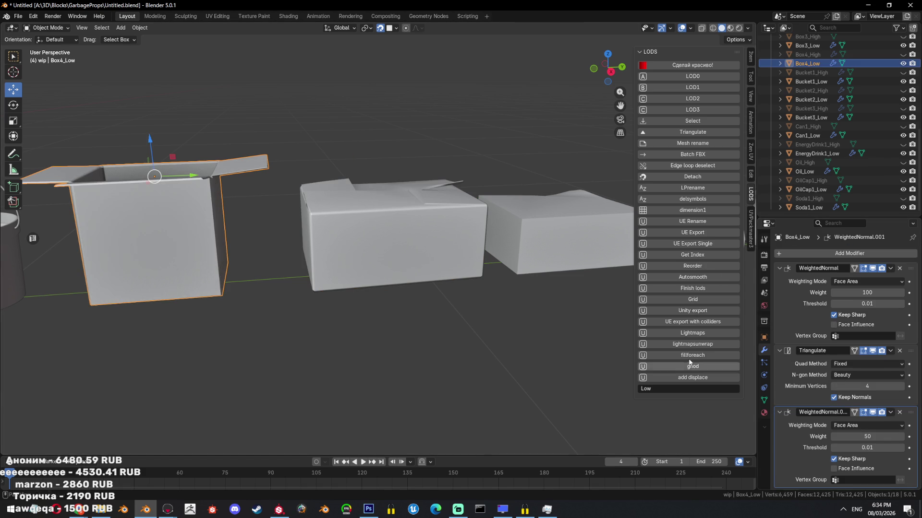
pyautogui.click(551, 231)
pyautogui.click(827, 256)
pyautogui.scroll(-3, 477, 203)
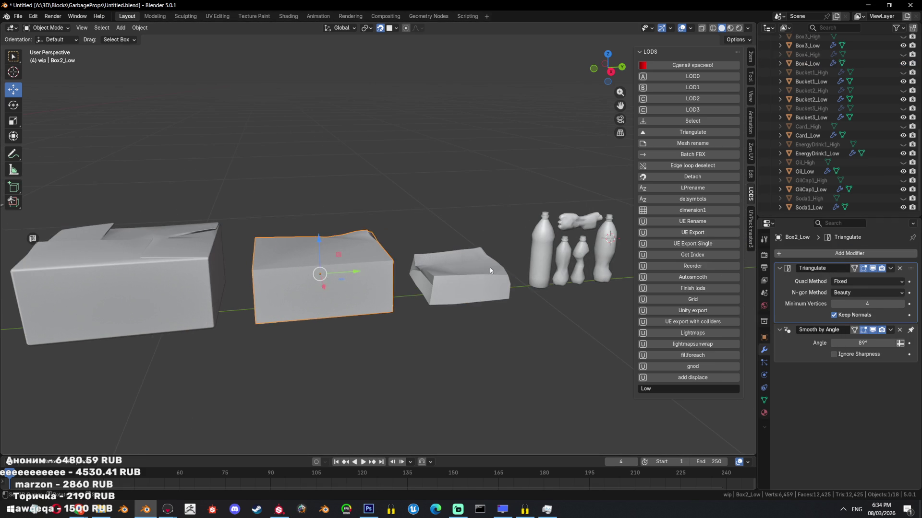
pyautogui.click(461, 272)
pyautogui.click(827, 255)
pyautogui.moveTo(562, 292)
pyautogui.mouseDown(button='middle')
pyautogui.moveTo(321, 238)
pyautogui.moveTo(379, 188)
pyautogui.moveTo(314, 198)
pyautogui.moveTo(346, 226)
pyautogui.mouseUp(button='middle')
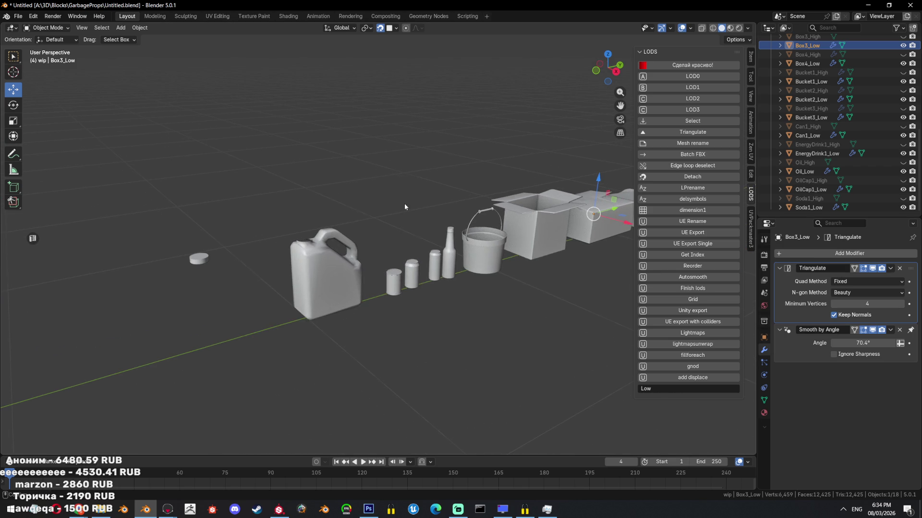
pyautogui.scroll(-4, 325, 254)
pyautogui.hotkey('alt', 'h')
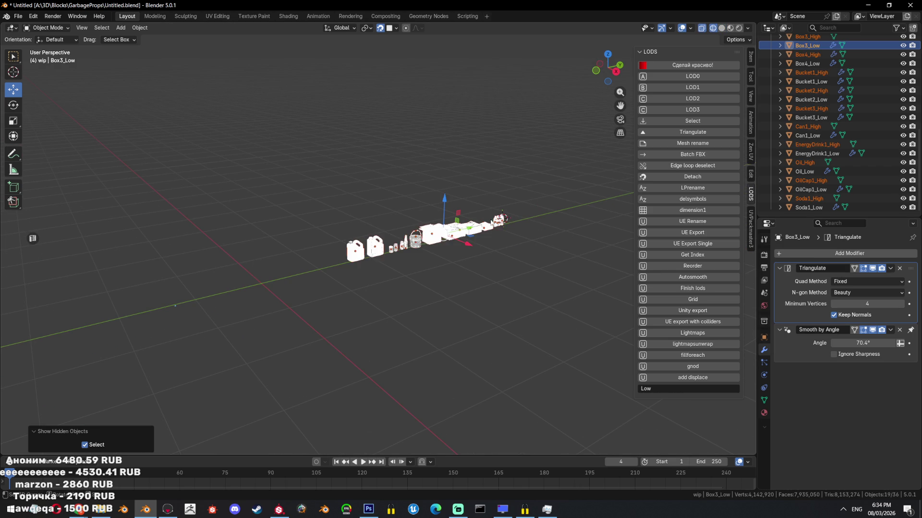
# Select every object and export the scene as glTF 2.0.
pyautogui.click(513, 193)
pyautogui.press('a')
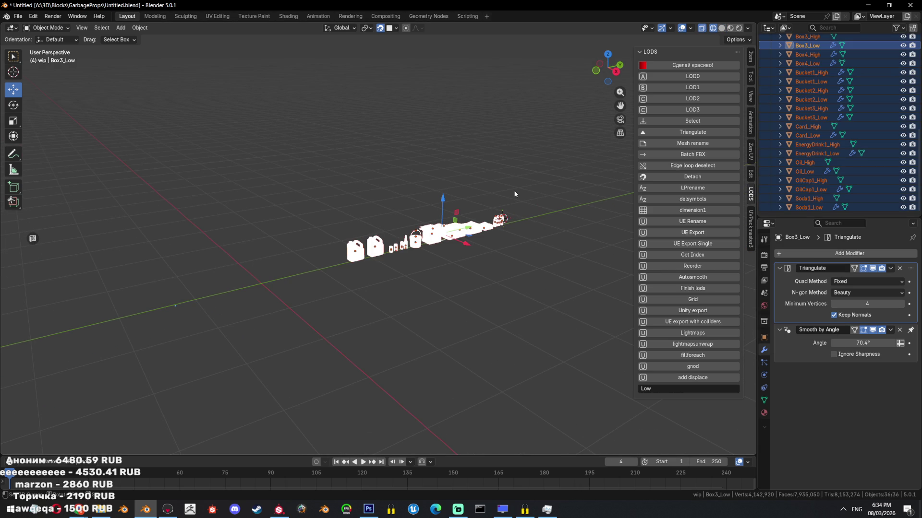
pyautogui.click(18, 16)
pyautogui.moveTo(33, 152)
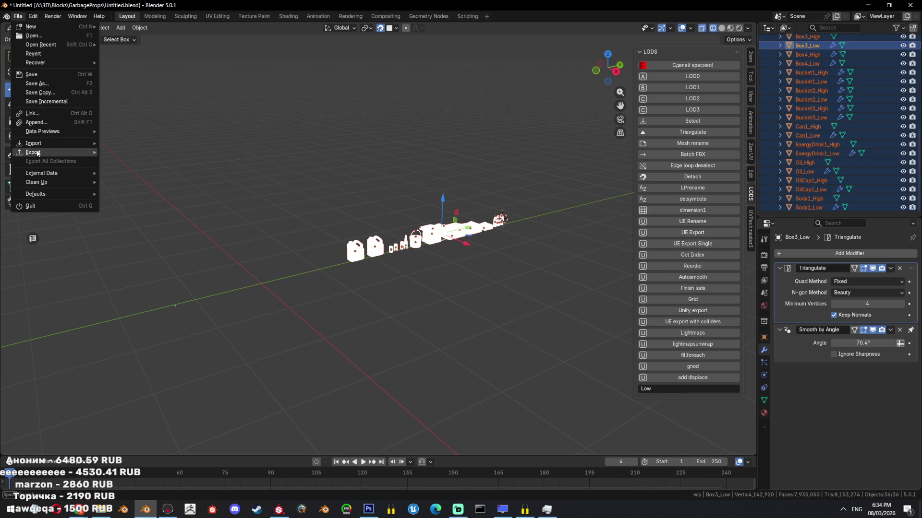
pyautogui.click(119, 234)
pyautogui.click(458, 355)
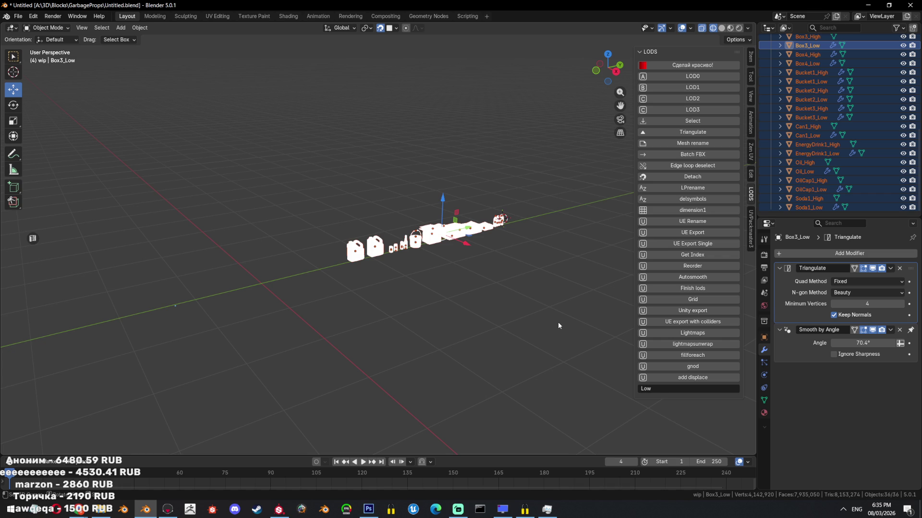
# Check Marmoset Toolbag, then isolate Oil_Low with Shift+H and frame it in view.
pyautogui.click(168, 508)
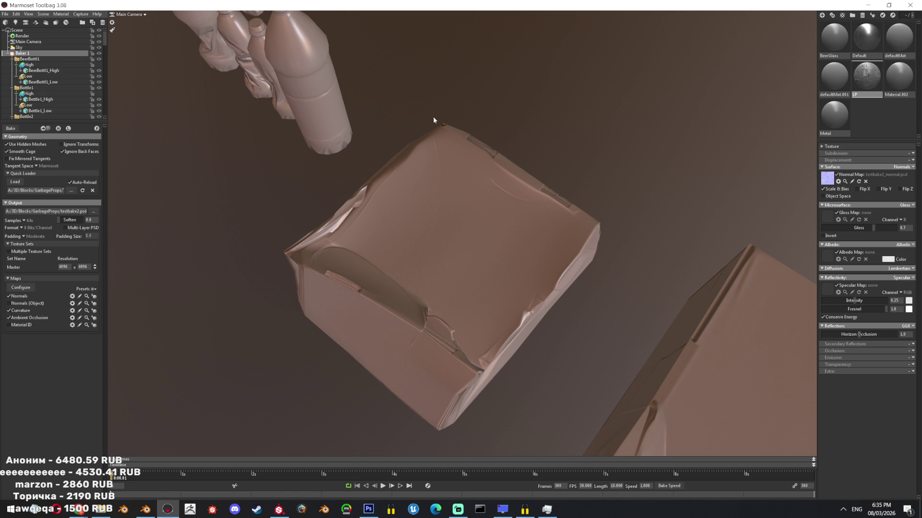
pyautogui.click(145, 509)
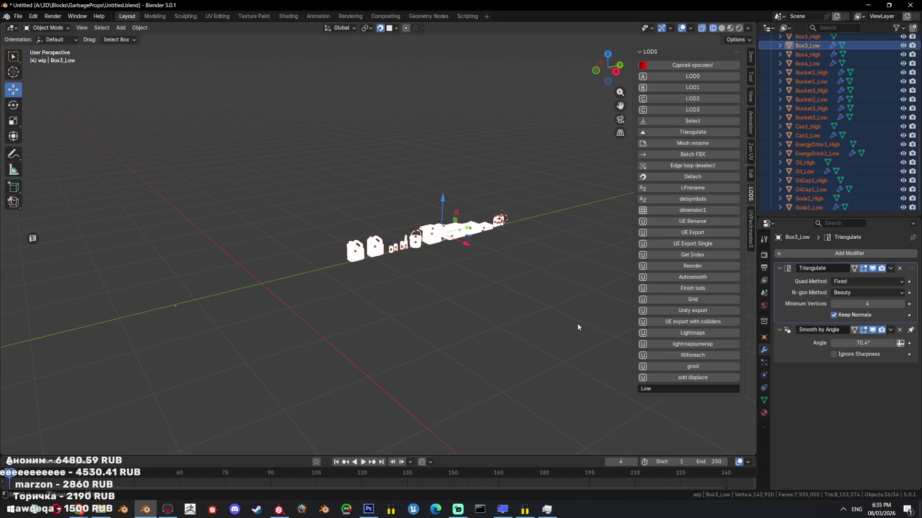
pyautogui.scroll(3, 411, 214)
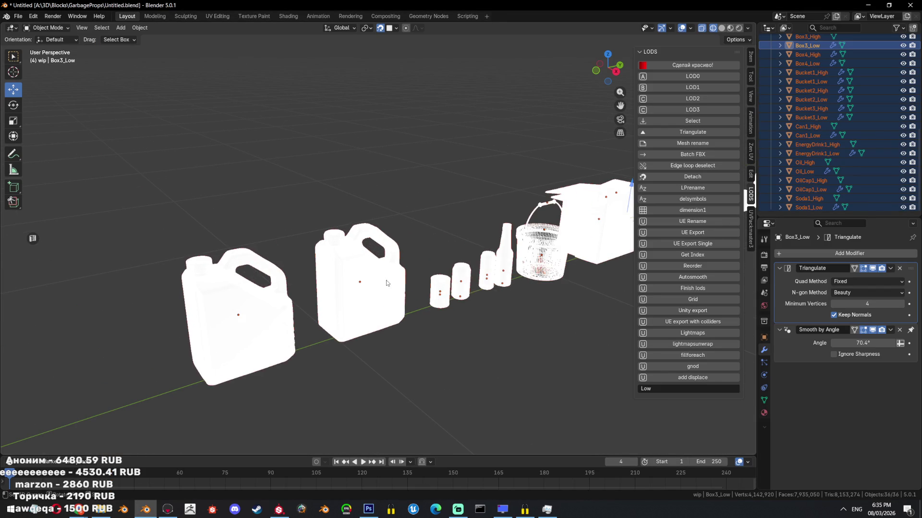
pyautogui.click(387, 283)
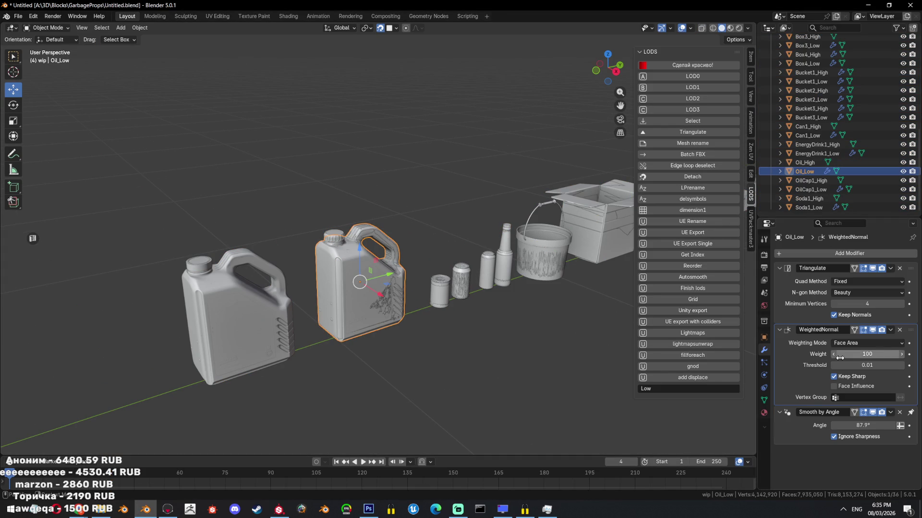
pyautogui.hotkey('shift', 'h')
pyautogui.press('KP_Decimal')
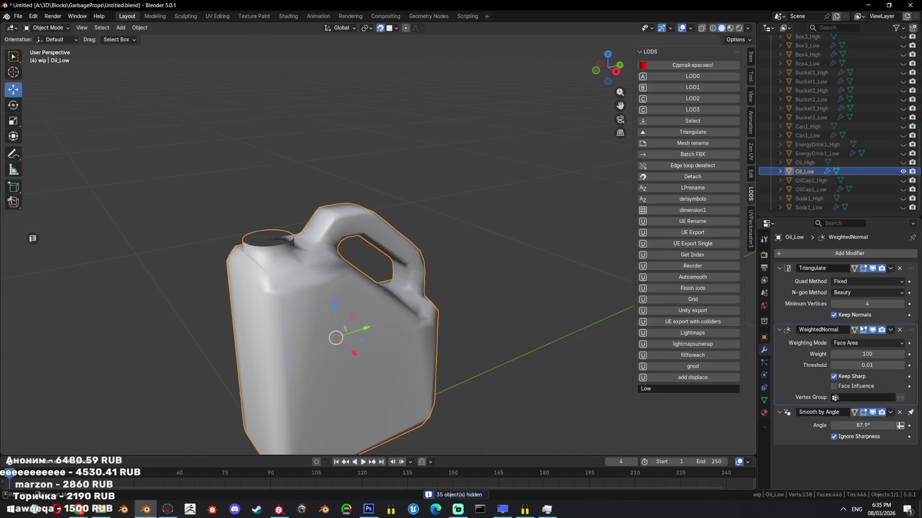
# Try a lower WeightedNormal weight on Oil_Low, check the mesh, then set the weight to 100.
pyautogui.moveTo(858, 354); pyautogui.dragTo(835, 354)
pyautogui.moveTo(548, 310); pyautogui.dragTo(488, 274, button='middle')
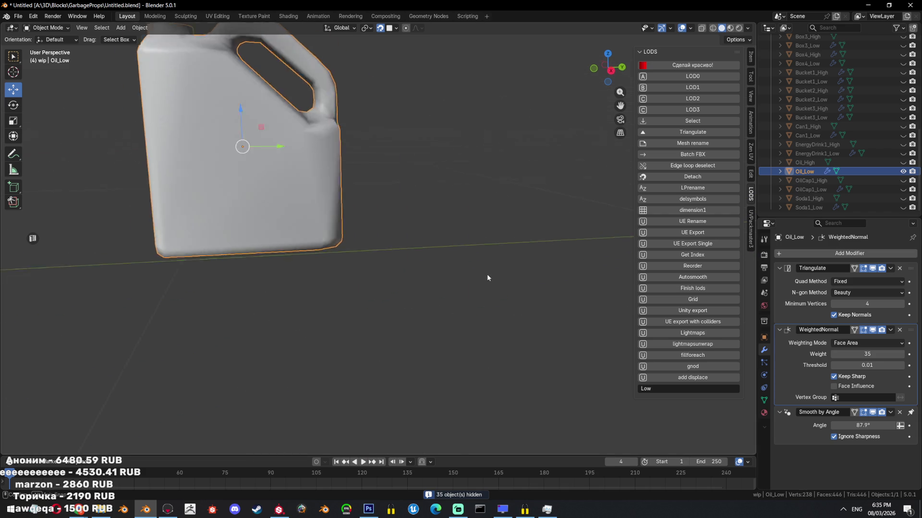
pyautogui.scroll(3, 499, 315)
pyautogui.press('Tab')
pyautogui.scroll(-5, 344, 261)
pyautogui.moveTo(314, 237); pyautogui.dragTo(321, 202, button='middle')
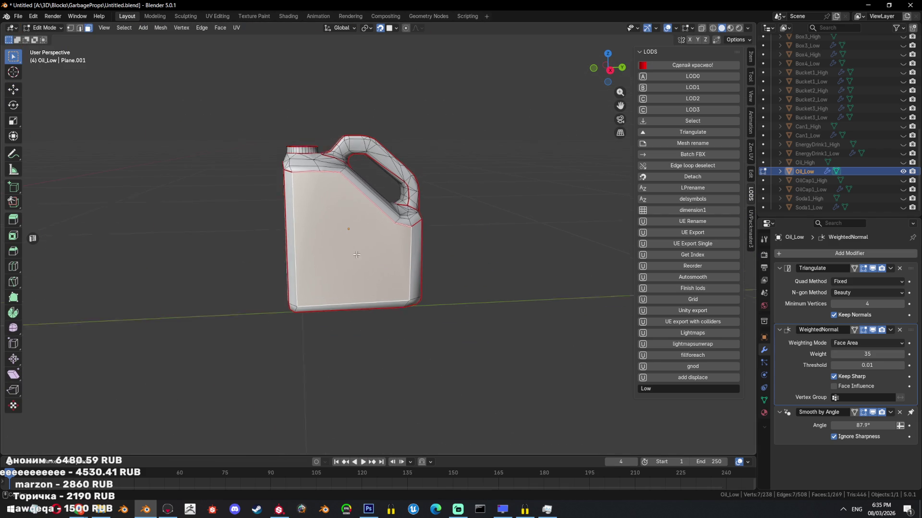
pyautogui.press('Tab')
pyautogui.scroll(3, 512, 290)
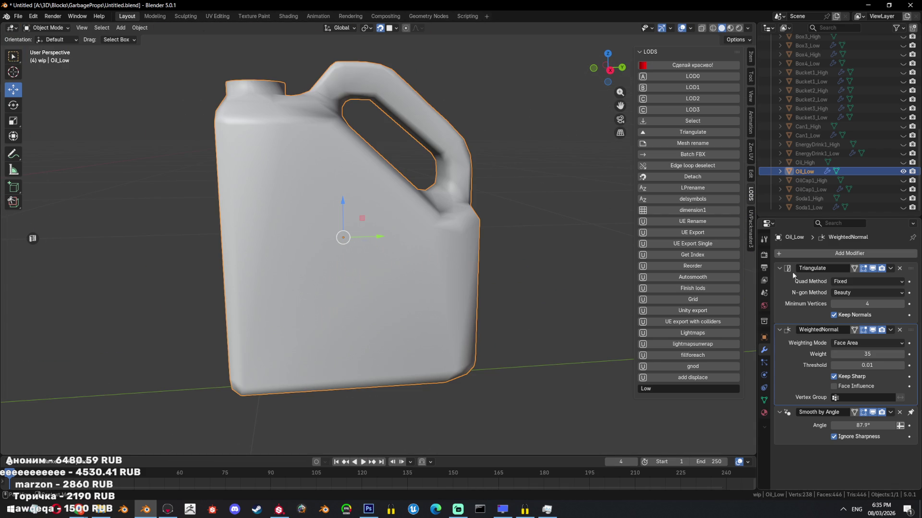
pyautogui.click(849, 355)
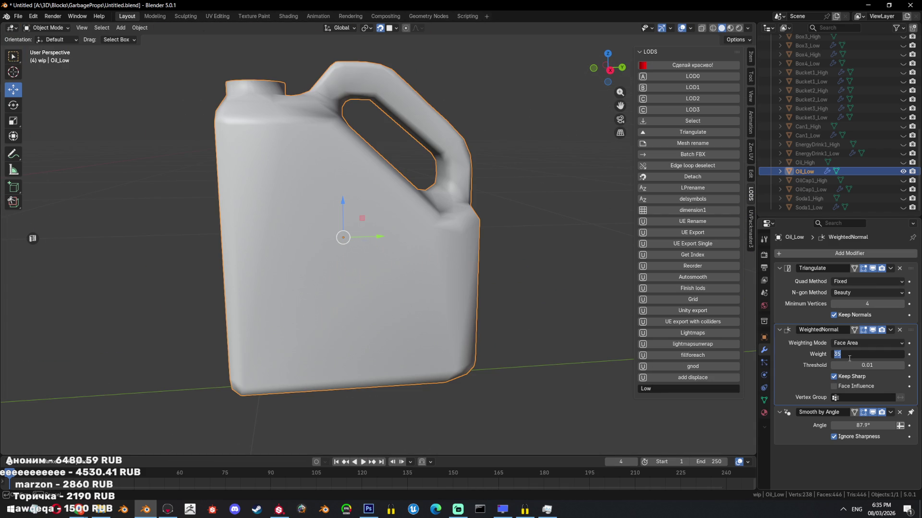
pyautogui.write('100')
pyautogui.press('Return')
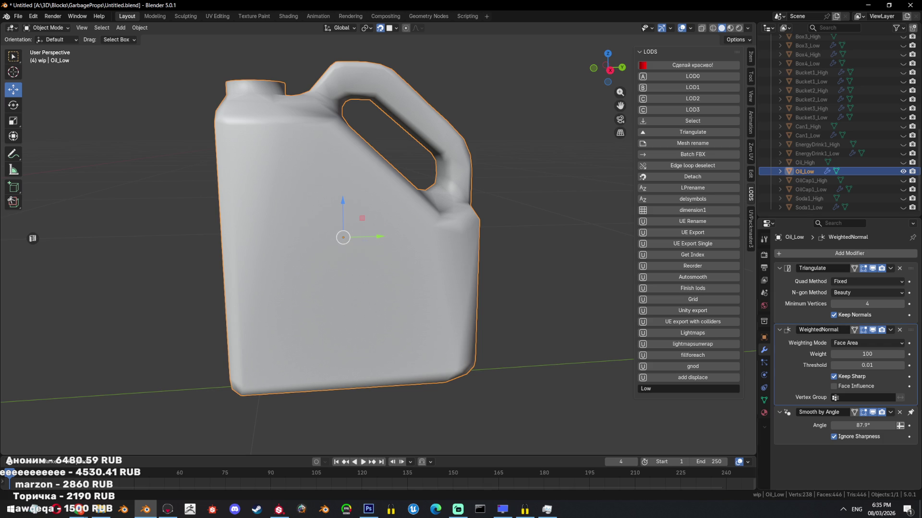
# Orbit around the jug from side, right and top views to check its shading, then bring Marmoset Toolbag forward.
pyautogui.keyDown('shift'); pyautogui.moveTo(408, 365); pyautogui.dragTo(294, 323, button='middle'); pyautogui.keyUp('shift')
pyautogui.scroll(-2, 311, 311)
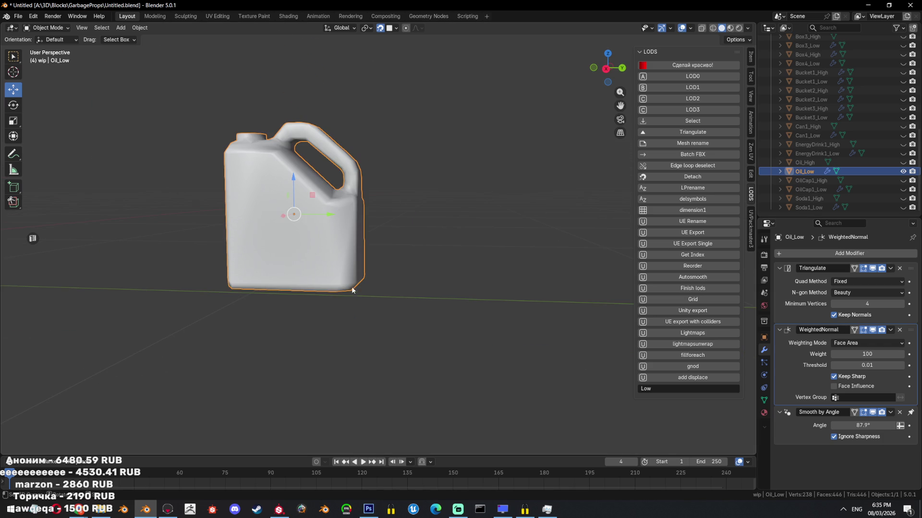
pyautogui.moveTo(371, 303)
pyautogui.mouseDown(button='middle')
pyautogui.moveTo(489, 331)
pyautogui.moveTo(475, 342)
pyautogui.mouseUp(button='middle')
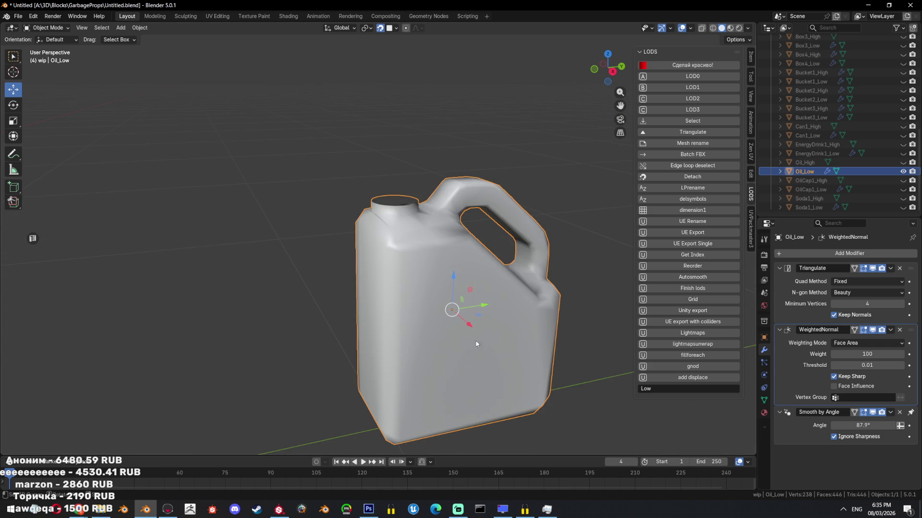
pyautogui.press('KP_3')
pyautogui.scroll(-3, 463, 309)
pyautogui.press('Tab')
pyautogui.press('Tab')
pyautogui.moveTo(451, 290)
pyautogui.mouseDown(button='middle')
pyautogui.moveTo(423, 335)
pyautogui.moveTo(460, 303)
pyautogui.mouseUp(button='middle')
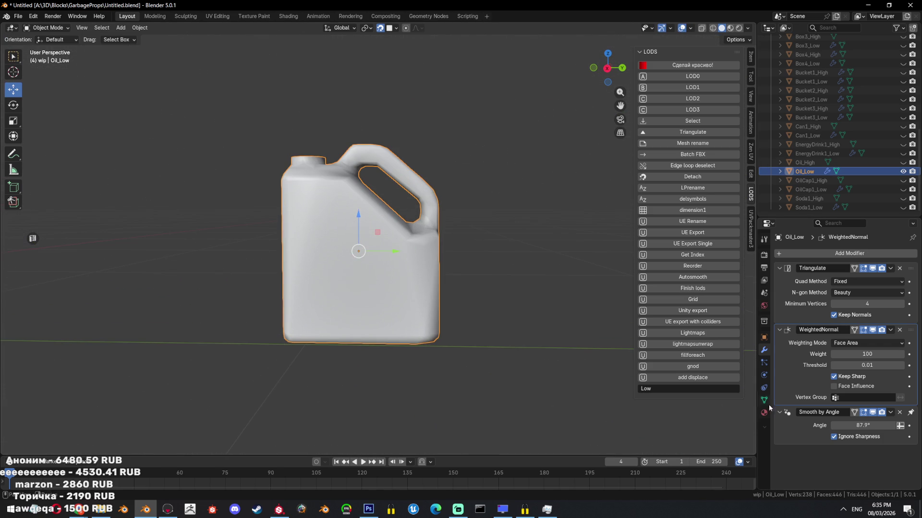
pyautogui.scroll(-2, 434, 339)
pyautogui.moveTo(434, 340)
pyautogui.mouseDown(button='middle')
pyautogui.moveTo(506, 350)
pyautogui.moveTo(484, 353)
pyautogui.moveTo(542, 344)
pyautogui.moveTo(517, 318)
pyautogui.moveTo(479, 331)
pyautogui.moveTo(472, 350)
pyautogui.mouseUp(button='middle')
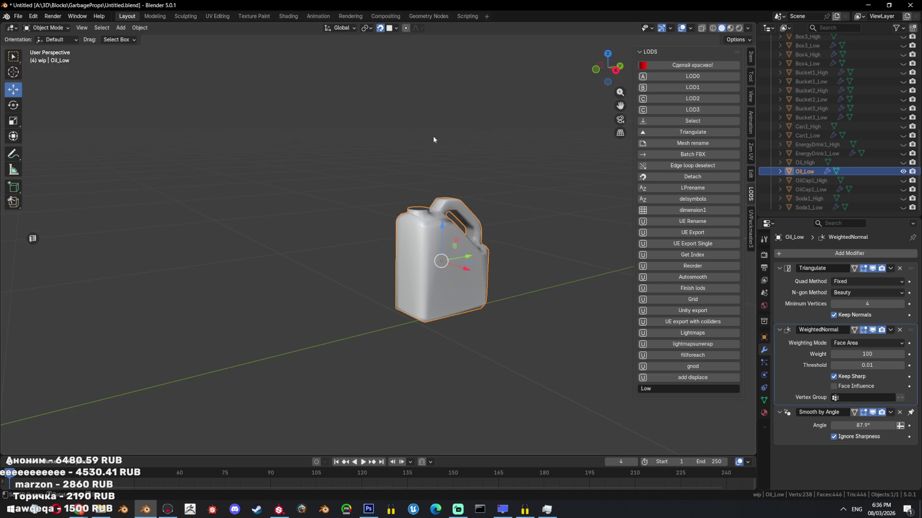
pyautogui.moveTo(443, 163); pyautogui.dragTo(420, 210, button='middle')
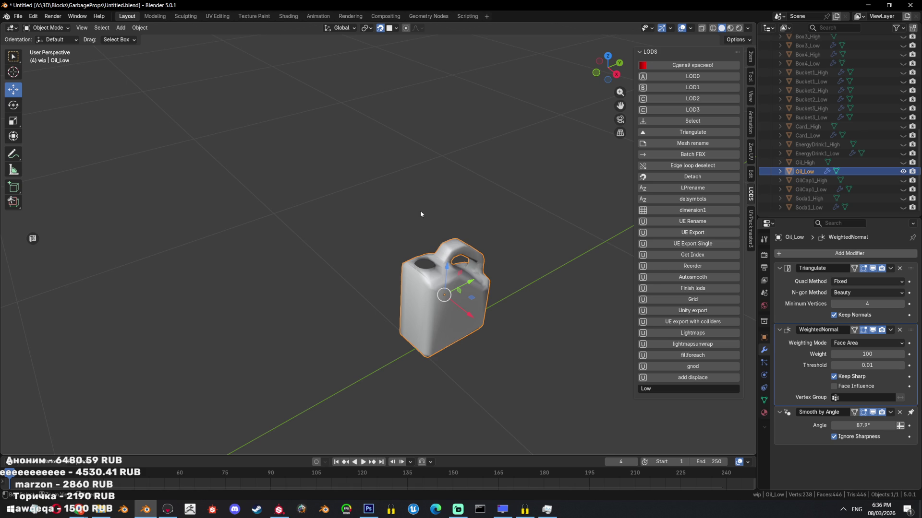
pyautogui.click(167, 509)
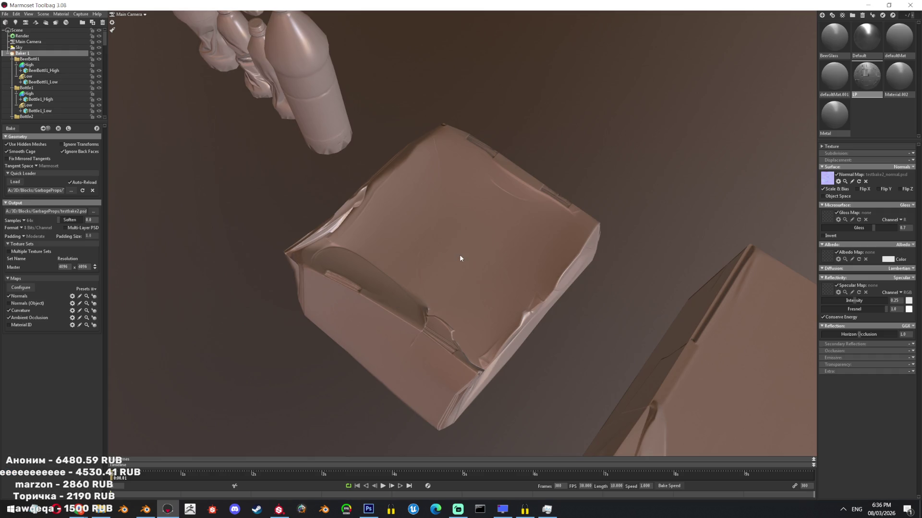
# Pull back to see all props during the AO bake, then open testbake2_normal from the GarbageProps folder.
pyautogui.moveTo(413, 283)
pyautogui.mouseDown()
pyautogui.moveTo(472, 142)
pyautogui.moveTo(498, 237)
pyautogui.mouseUp()
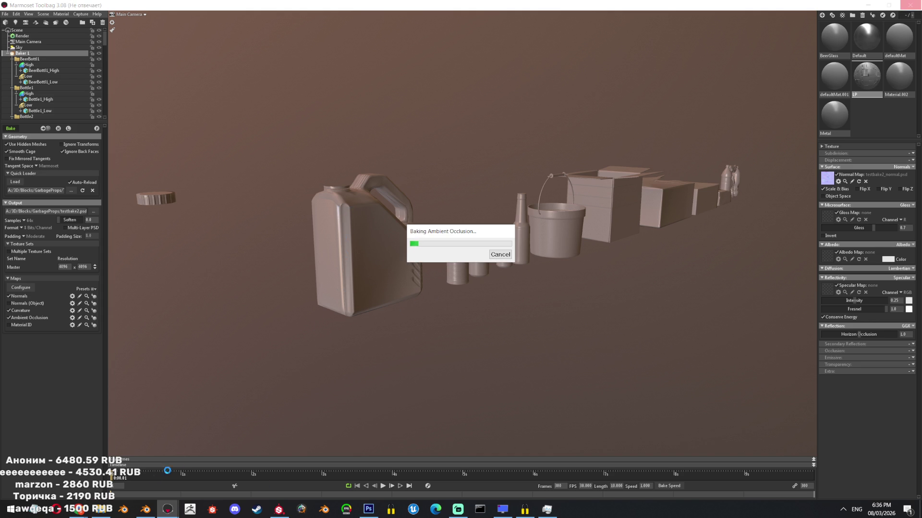
pyautogui.click(101, 509)
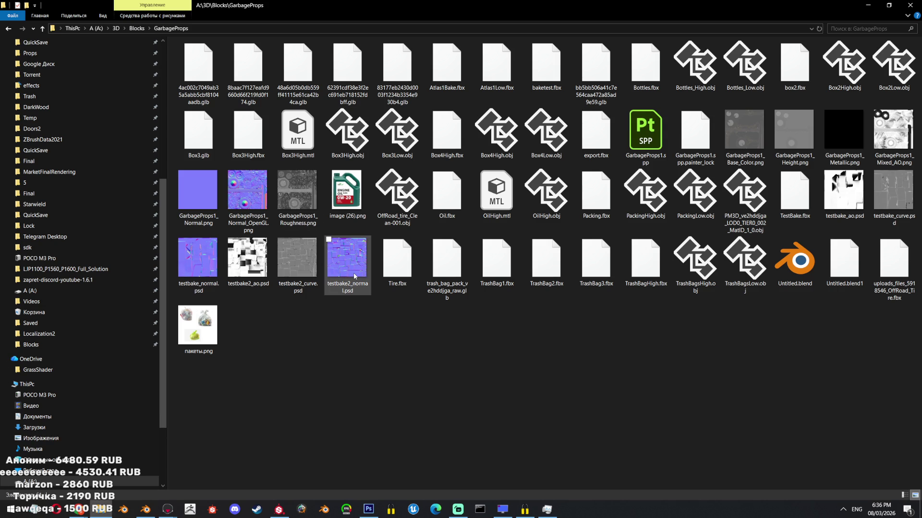
pyautogui.click(351, 274)
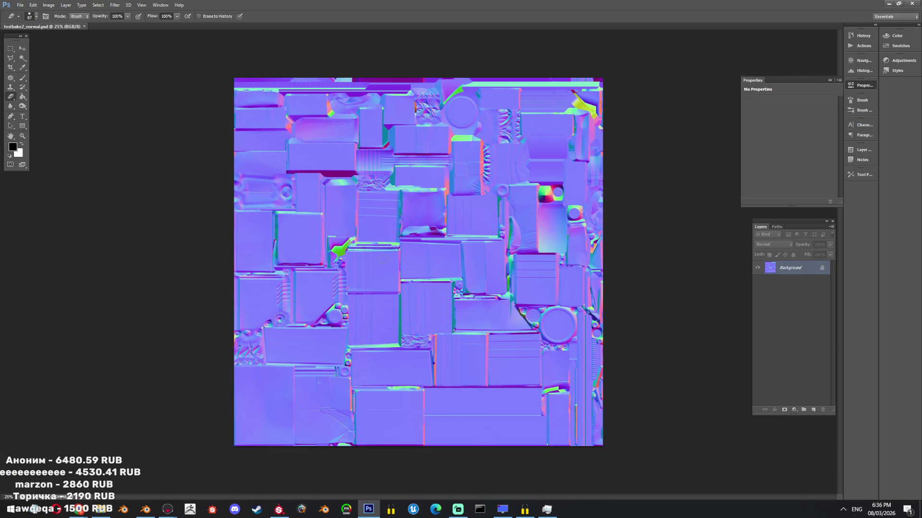
pyautogui.keyDown('alt'); pyautogui.scroll(3, 272, 384); pyautogui.keyUp('alt')
pyautogui.keyDown('alt'); pyautogui.scroll(-2, 558, 262); pyautogui.keyUp('alt')
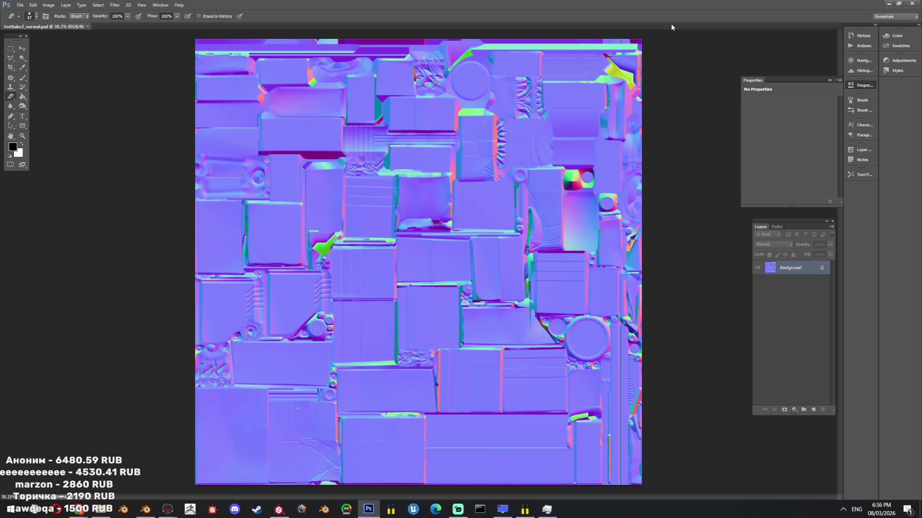
pyautogui.keyDown('alt'); pyautogui.scroll(3, 398, 181); pyautogui.keyUp('alt')
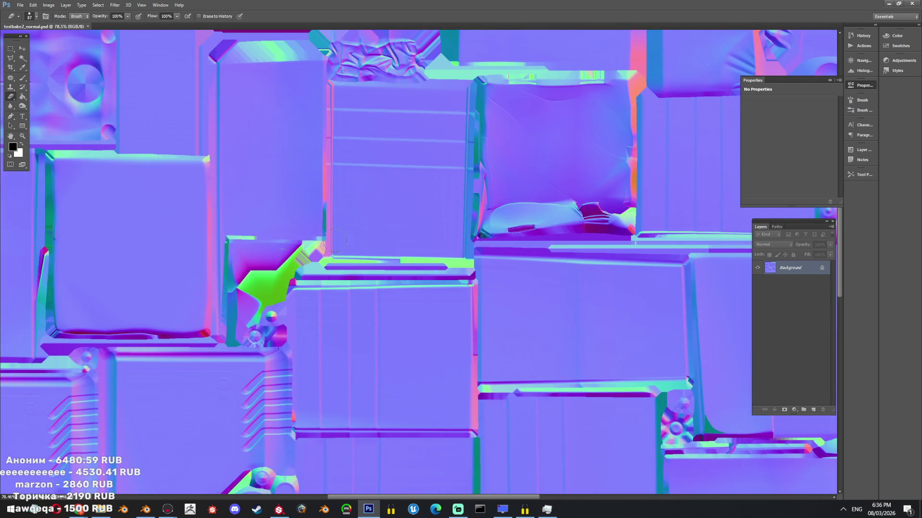
pyautogui.keyDown('alt'); pyautogui.scroll(-4, 571, 123); pyautogui.keyUp('alt')
# Return to Blender after inspecting the baked normal map in Photoshop.
pyautogui.click(146, 509)
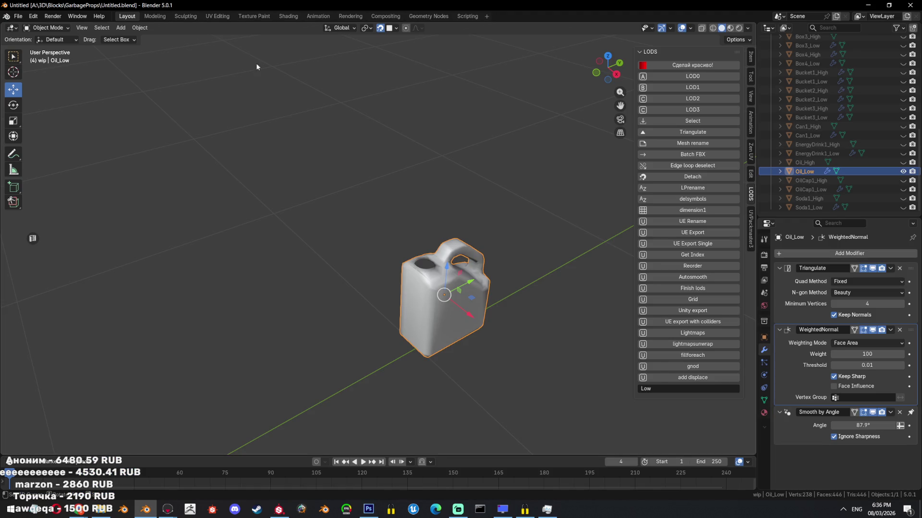
# Check the jug's UV layout and Zen UV packing options in the UV Editing workspace, then return to Layout.
pyautogui.click(217, 16)
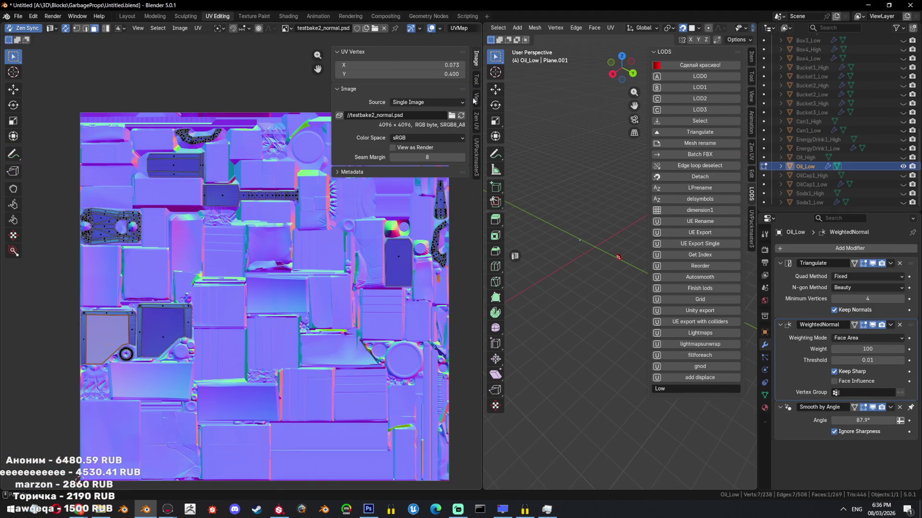
pyautogui.click(476, 97)
pyautogui.click(477, 123)
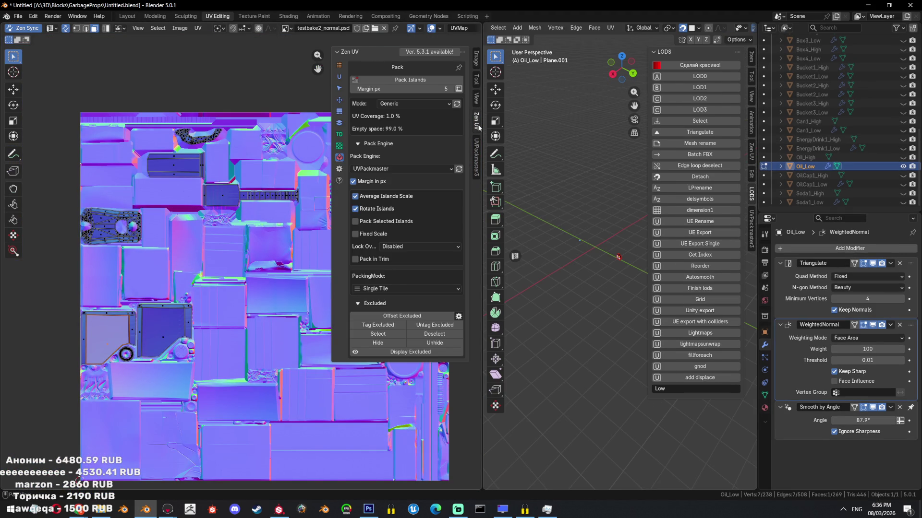
pyautogui.keyDown('ctrl'); pyautogui.scroll(2, 474, 98); pyautogui.keyUp('ctrl')
pyautogui.keyDown('ctrl'); pyautogui.scroll(1, 477, 97); pyautogui.keyUp('ctrl')
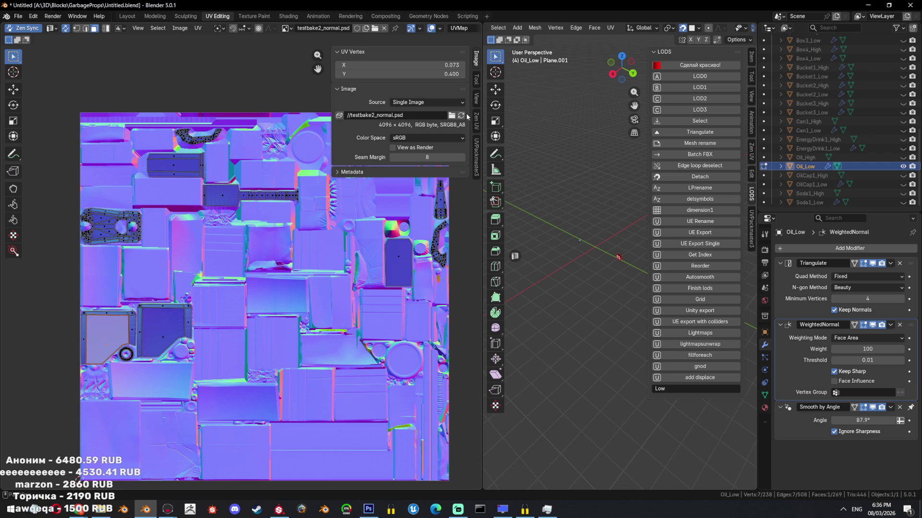
pyautogui.click(127, 16)
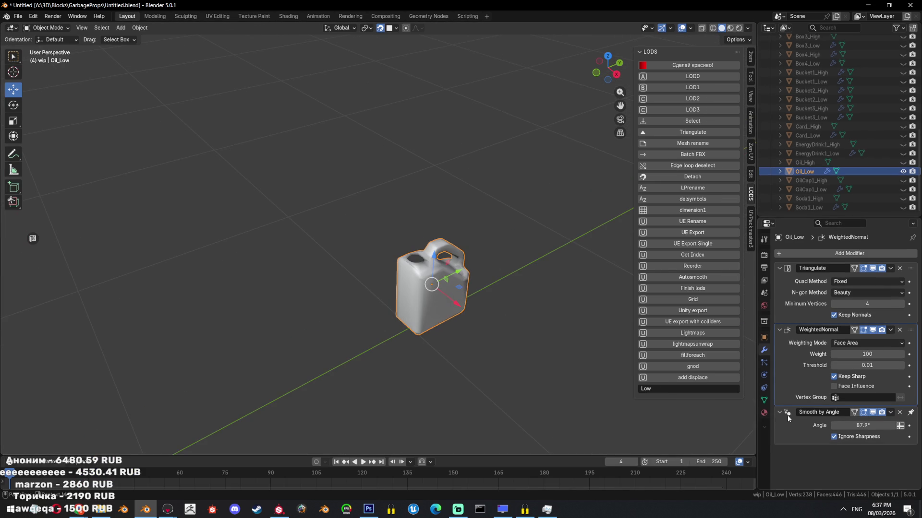
# Review the viewport shading options, frame the jug up close and enter mesh editing.
pyautogui.click(749, 464)
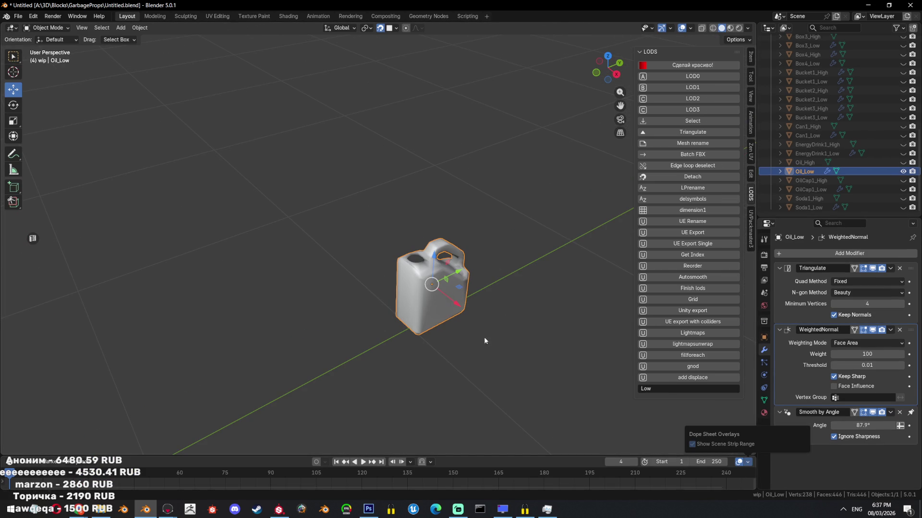
pyautogui.click(749, 28)
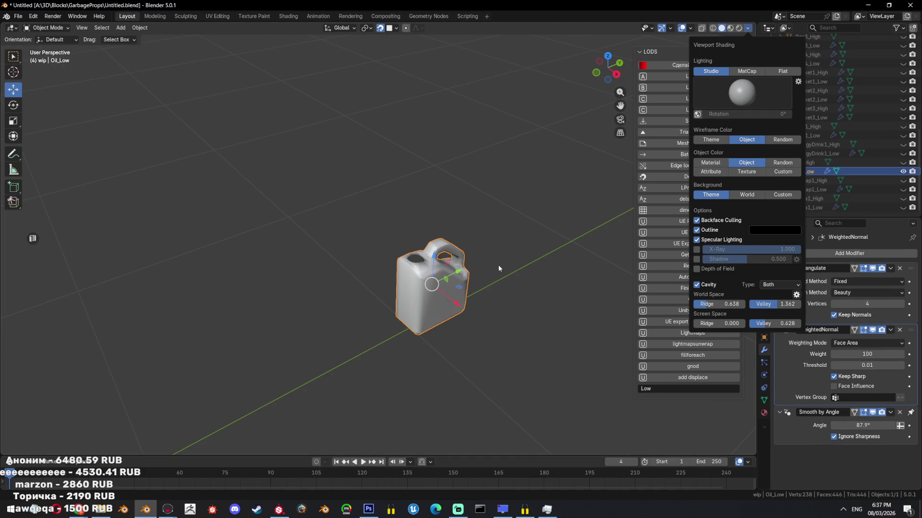
pyautogui.scroll(2, 454, 248)
pyautogui.scroll(2, 458, 202)
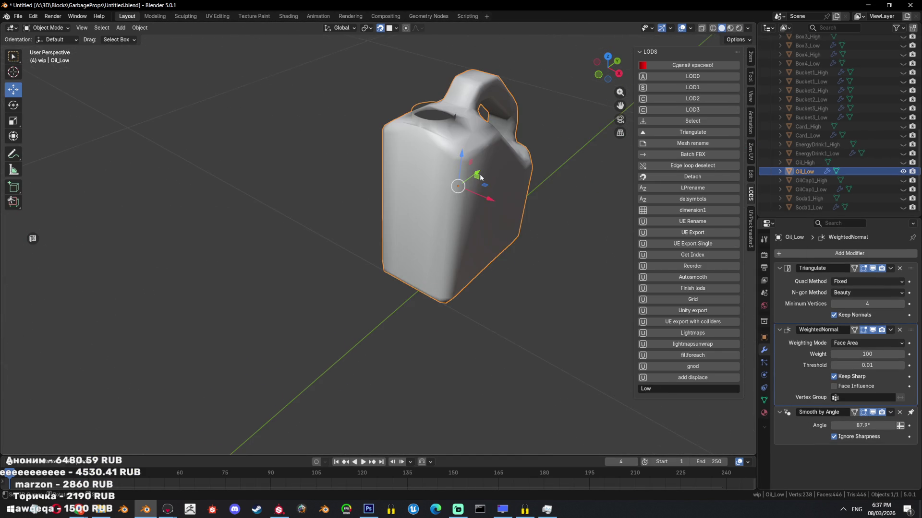
pyautogui.scroll(3, 461, 144)
pyautogui.press('Tab')
pyautogui.press('Tab')
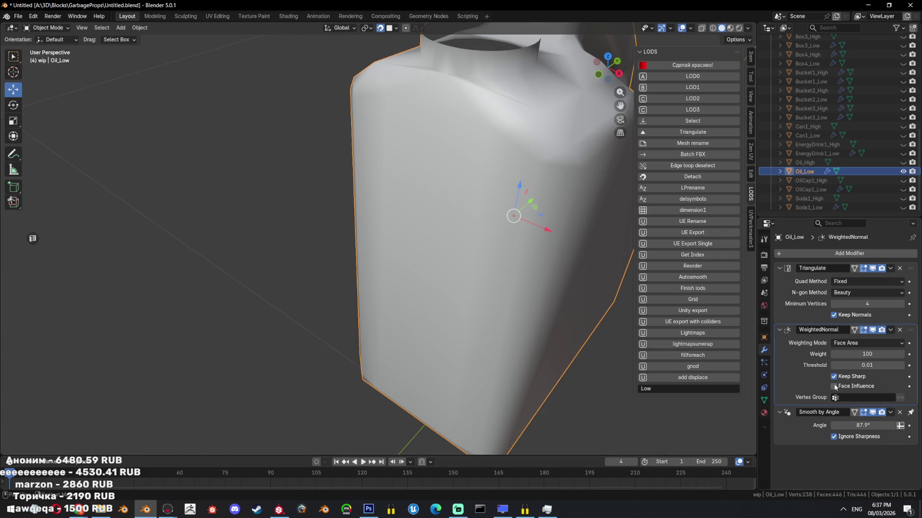
pyautogui.scroll(-4, 541, 257)
pyautogui.moveTo(542, 257); pyautogui.dragTo(402, 242, button='middle')
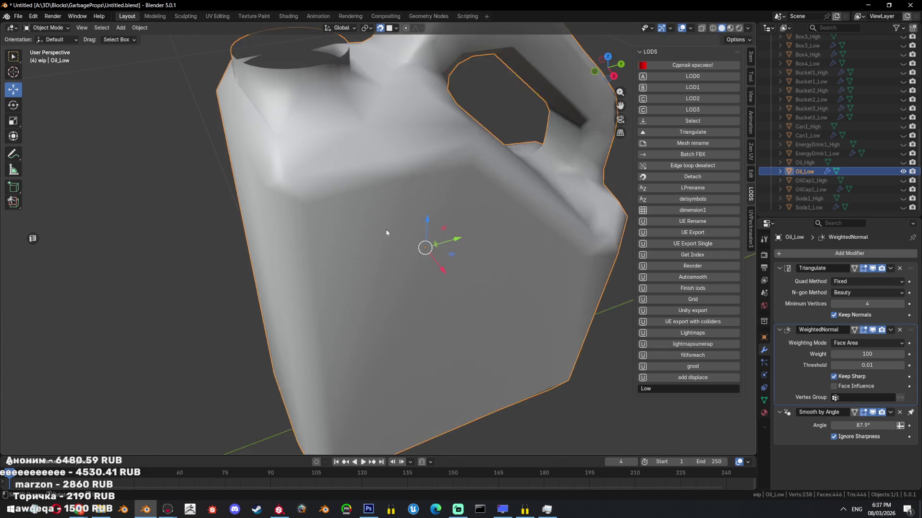
pyautogui.press('Tab')
pyautogui.scroll(2, 367, 208)
# Select the edge beside the cap opening in edge mode and mark it sharp.
pyautogui.click(335, 153)
pyautogui.scroll(3, 335, 154)
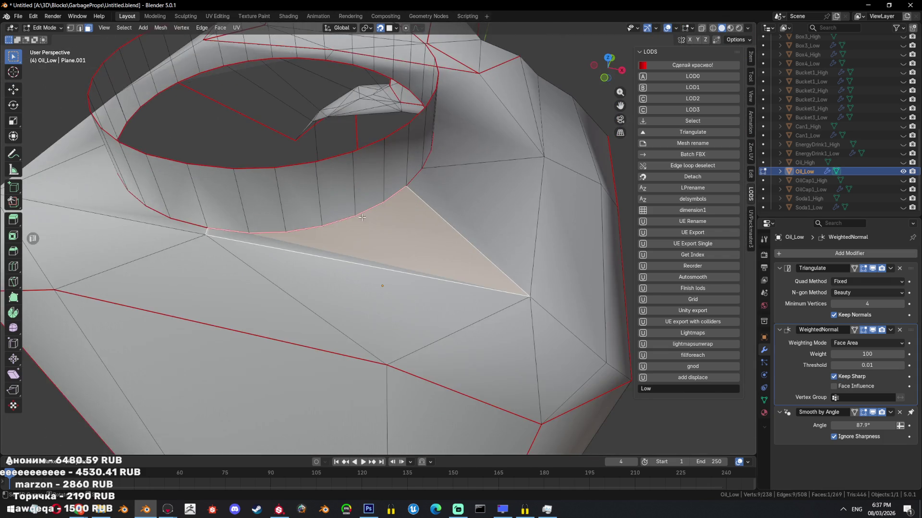
pyautogui.moveTo(334, 153)
pyautogui.mouseDown(button='middle')
pyautogui.moveTo(193, 248)
pyautogui.moveTo(505, 227)
pyautogui.moveTo(490, 262)
pyautogui.moveTo(399, 238)
pyautogui.mouseUp(button='middle')
pyautogui.press('2')
pyautogui.keyDown('alt'); pyautogui.click(193, 249); pyautogui.keyUp('alt')
pyautogui.press('Tab')
pyautogui.press('Tab')
pyautogui.hotkey('ctrl', 'e')
pyautogui.click(541, 245)
pyautogui.press('Tab')
pyautogui.press('Tab')
pyautogui.press('Tab')
# Select the connected faces near the cap to check them, return to object mode and bring up the window list.
pyautogui.press('Tab')
pyautogui.press('3')
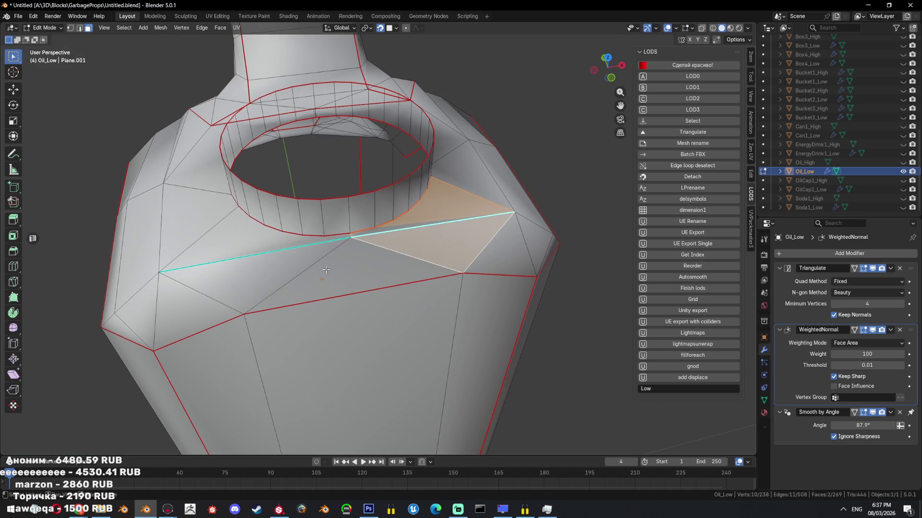
pyautogui.click(418, 272)
pyautogui.press('Tab')
pyautogui.press('Tab')
pyautogui.moveTo(418, 272)
pyautogui.mouseDown(button='middle')
pyautogui.moveTo(496, 254)
pyautogui.moveTo(410, 232)
pyautogui.moveTo(438, 218)
pyautogui.moveTo(281, 244)
pyautogui.moveTo(481, 231)
pyautogui.mouseUp(button='middle')
pyautogui.press('l')
pyautogui.press('Tab')
pyautogui.press('Tab')
pyautogui.scroll(-3, 482, 230)
pyautogui.scroll(-3, 481, 231)
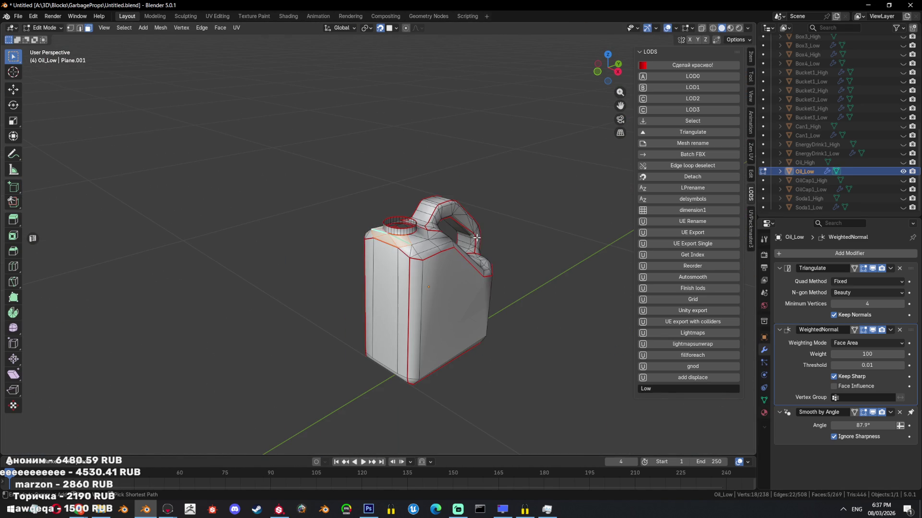
pyautogui.press('Tab')
pyautogui.press('Tab')
pyautogui.press('Tab')
pyautogui.press('Tab')
pyautogui.press('Tab')
pyautogui.press('Tab')
pyautogui.press('Tab')
pyautogui.hotkey('alt', 'Tab')
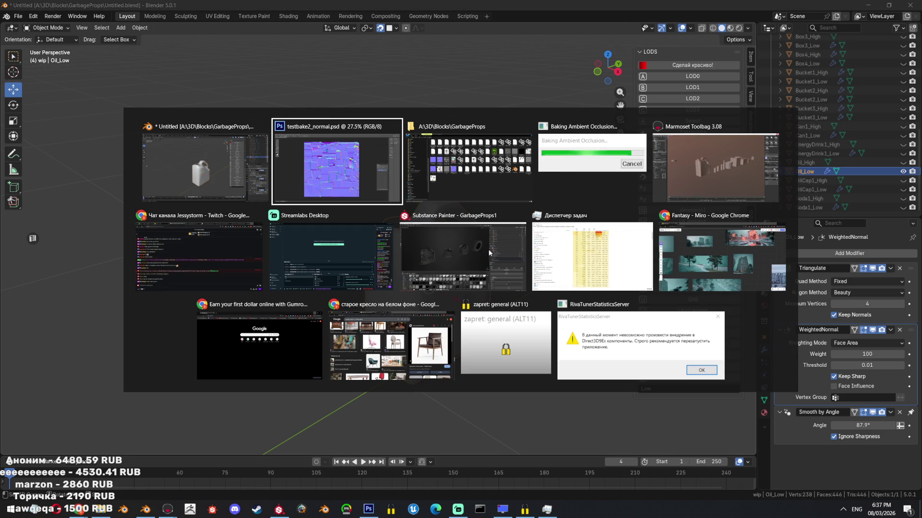
# Hide the unselected high-poly props with Shift+H and bring up the viewport shading options.
pyautogui.click(594, 171)
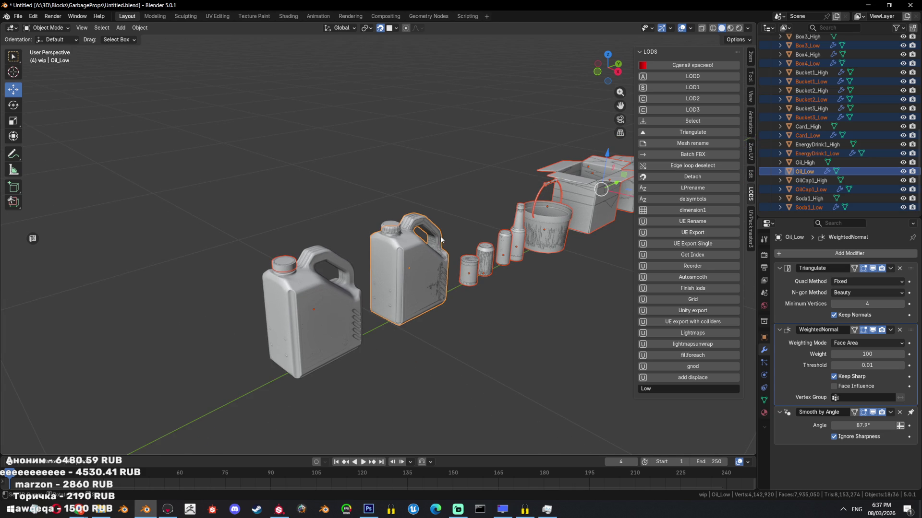
pyautogui.hotkey('shift', 'h')
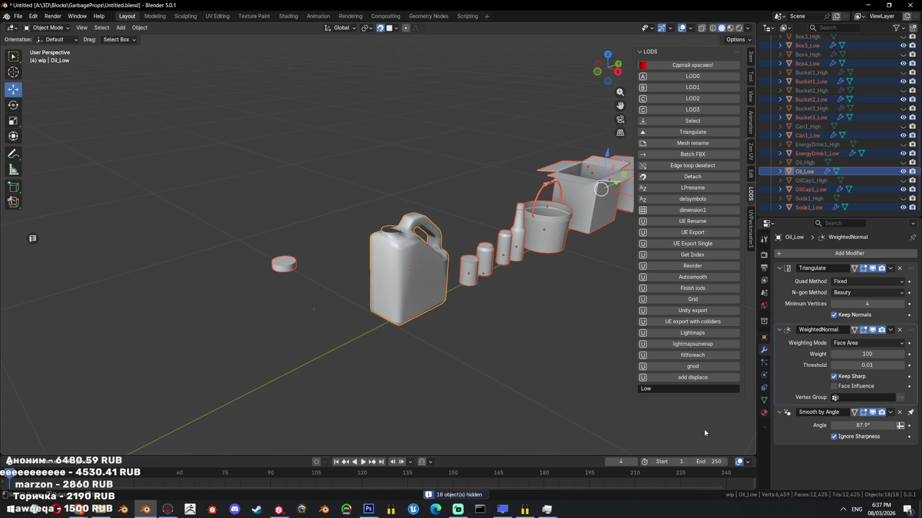
pyautogui.click(748, 465)
pyautogui.scroll(2, 613, 209)
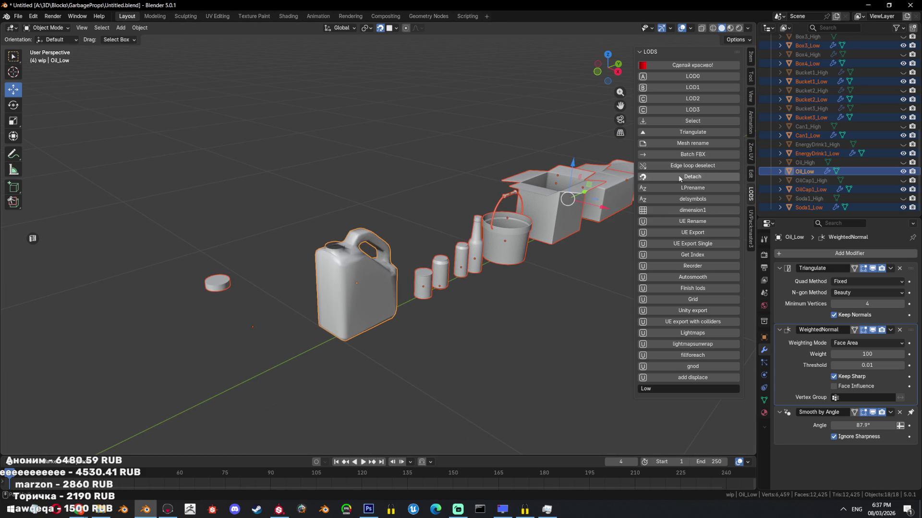
pyautogui.click(748, 28)
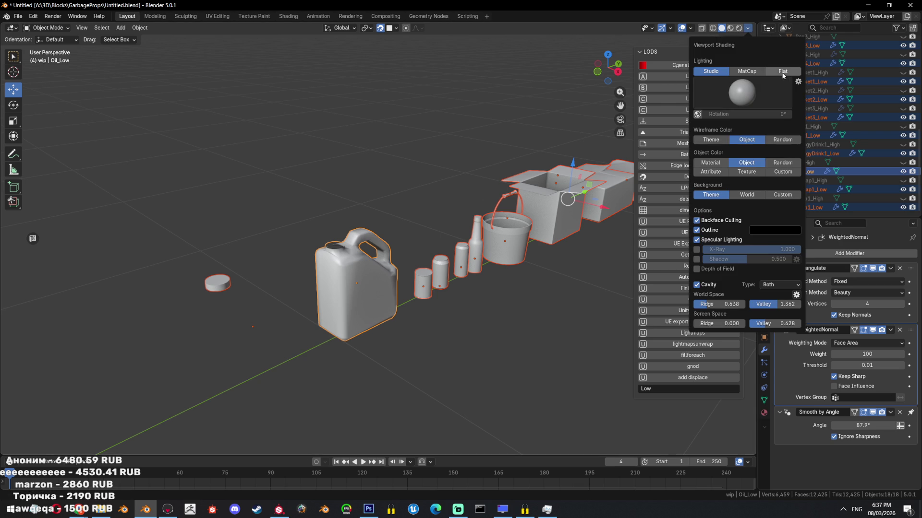
# Set viewport lighting to MatCap with Random object colour and orbit over the low-poly props.
pyautogui.click(783, 71)
pyautogui.click(747, 71)
pyautogui.click(711, 71)
pyautogui.click(746, 71)
pyautogui.click(782, 162)
pyautogui.moveTo(447, 273)
pyautogui.mouseDown(button='middle')
pyautogui.moveTo(414, 264)
pyautogui.moveTo(421, 212)
pyautogui.mouseUp(button='middle')
pyautogui.scroll(4, 421, 213)
pyautogui.moveTo(381, 257)
pyautogui.mouseDown(button='middle')
pyautogui.moveTo(391, 252)
pyautogui.moveTo(369, 262)
pyautogui.moveTo(375, 243)
pyautogui.mouseUp(button='middle')
# Switch to Marmoset Toolbag and orbit around the normal-mapped props from several angles.
pyautogui.hotkey('alt', 'Tab')
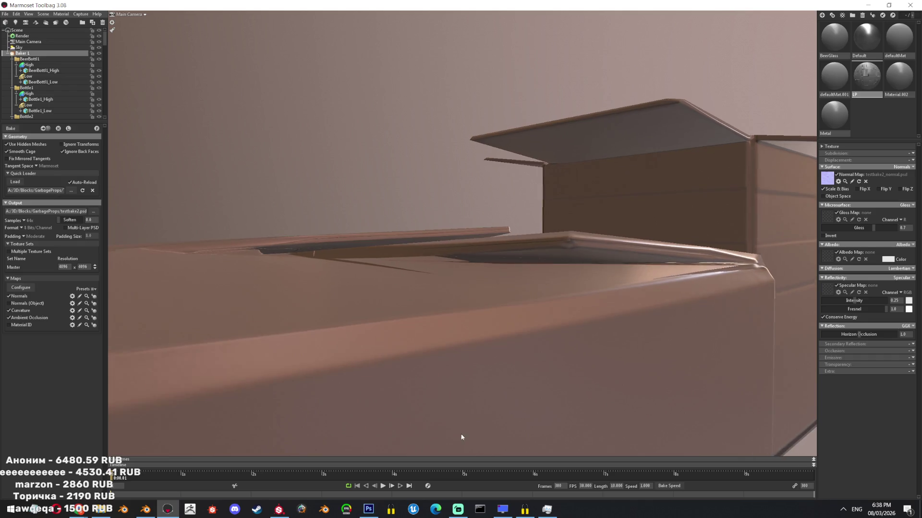
pyautogui.click(449, 402)
pyautogui.scroll(-3, 51, 72)
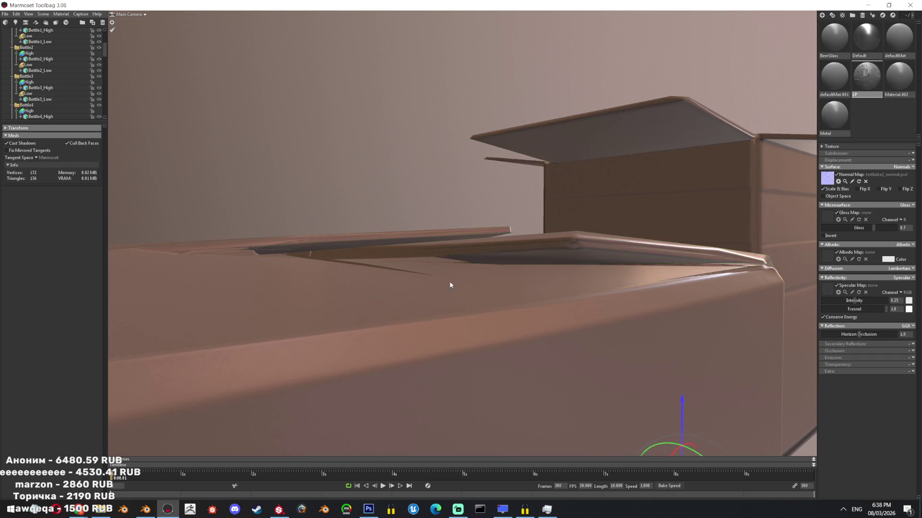
pyautogui.press('f')
pyautogui.click(564, 347)
pyautogui.moveTo(369, 254)
pyautogui.mouseDown()
pyautogui.moveTo(401, 286)
pyautogui.moveTo(391, 251)
pyautogui.mouseUp()
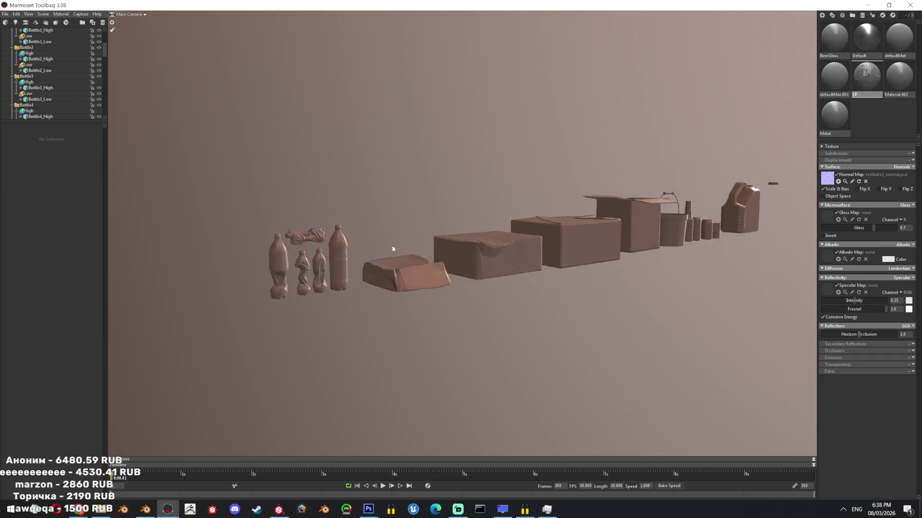
pyautogui.scroll(5, 419, 285)
pyautogui.scroll(5, 425, 309)
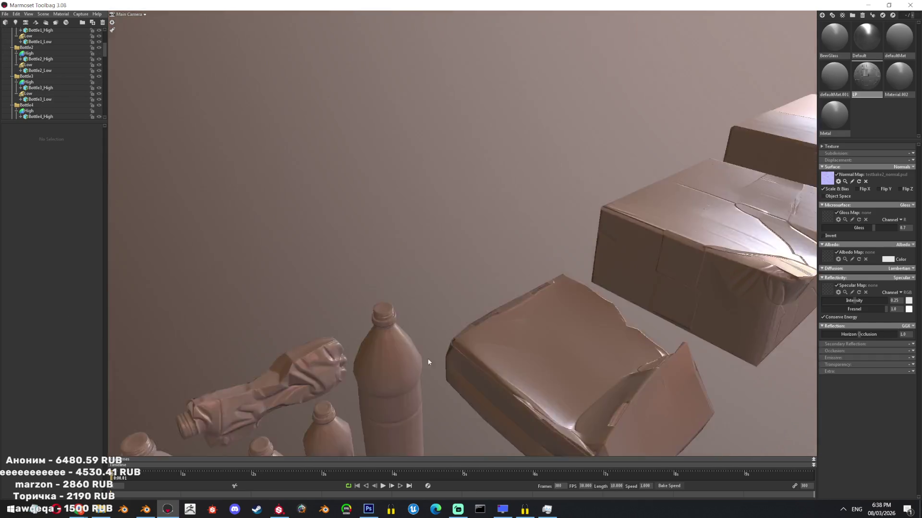
pyautogui.moveTo(422, 325); pyautogui.dragTo(479, 345)
pyautogui.scroll(-5, 388, 279)
pyautogui.moveTo(387, 279); pyautogui.dragTo(380, 246)
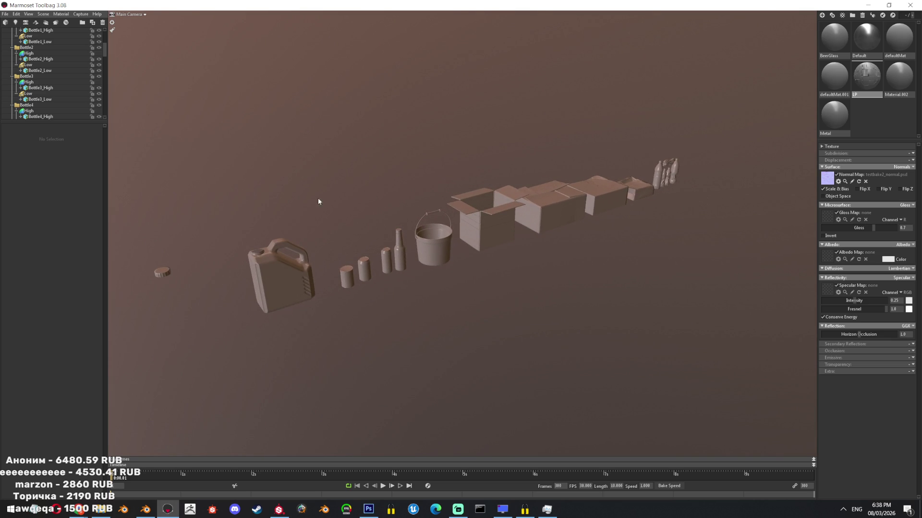
# Check the baked normal map in Photoshop, then return to Blender and orbit around the box.
pyautogui.click(369, 509)
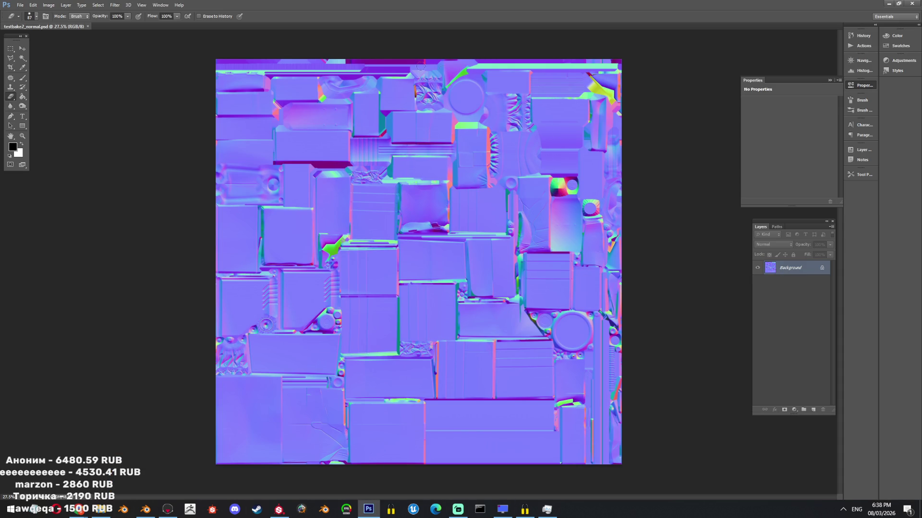
pyautogui.click(146, 509)
pyautogui.moveTo(434, 217); pyautogui.dragTo(434, 301, button='middle')
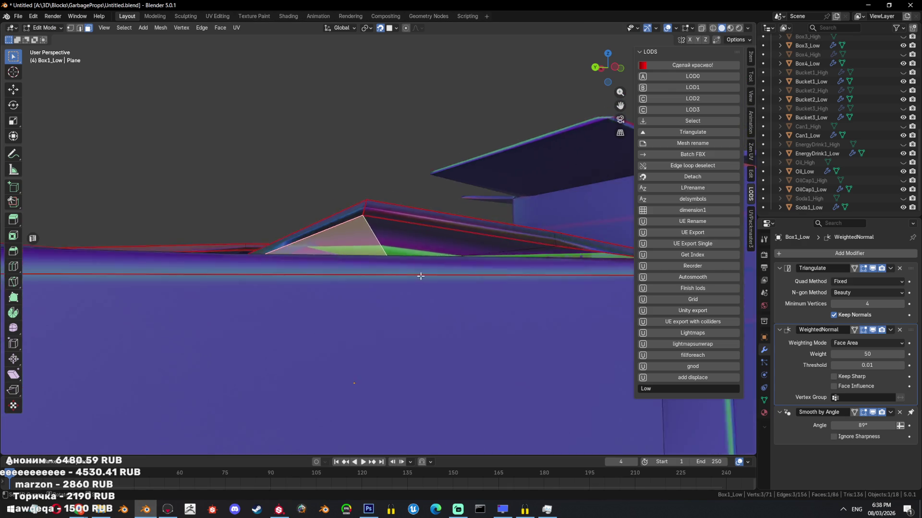
pyautogui.scroll(-5, 435, 301)
pyautogui.scroll(-4, 355, 305)
# Frame the OilCap1_Low cap and apply an origin setting to it via the Set Origin menu.
pyautogui.moveTo(355, 305); pyautogui.dragTo(453, 378, button='middle')
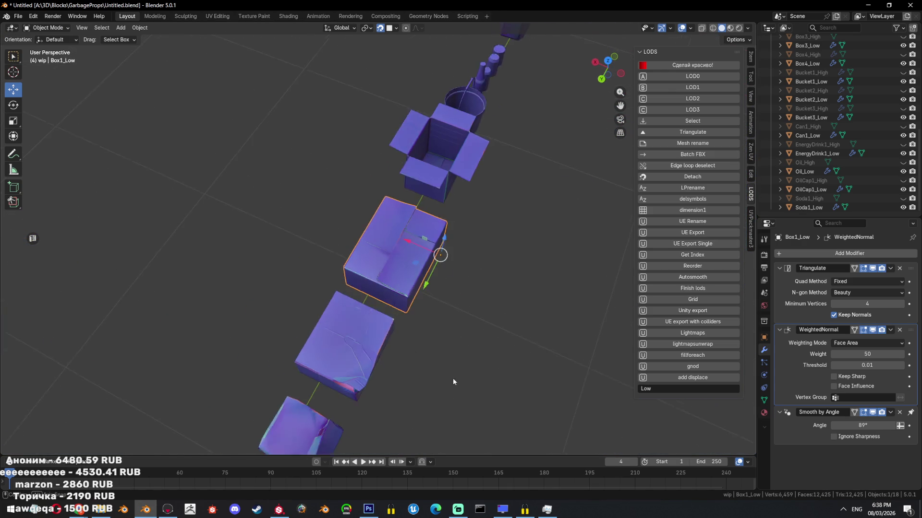
pyautogui.scroll(4, 481, 347)
pyautogui.moveTo(481, 347)
pyautogui.mouseDown(button='middle')
pyautogui.moveTo(413, 300)
pyautogui.moveTo(449, 288)
pyautogui.moveTo(307, 169)
pyautogui.moveTo(508, 211)
pyautogui.mouseUp(button='middle')
pyautogui.scroll(-3, 413, 299)
pyautogui.scroll(2, 413, 300)
pyautogui.press('a')
pyautogui.moveTo(507, 210); pyautogui.dragTo(508, 210)
pyautogui.press('KP_Decimal')
pyautogui.scroll(-3, 483, 276)
pyautogui.hotkey('ctrl', 'alt', 'shift', 'c')
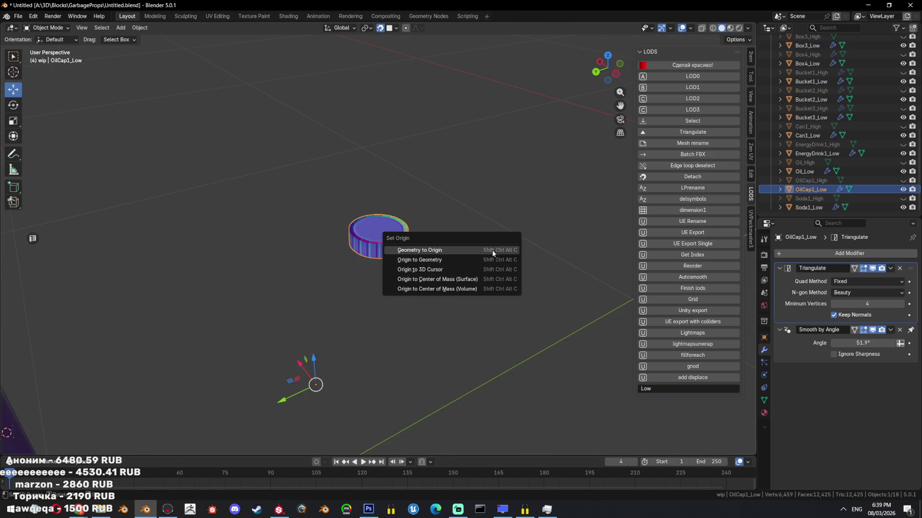
pyautogui.click(488, 260)
pyautogui.scroll(-3, 449, 203)
# Select all the low-poly props, duplicate them and start moving the copies to a collection.
pyautogui.press('a')
pyautogui.hotkey('shift', 'd')
pyautogui.press('Escape')
pyautogui.write('mlow')
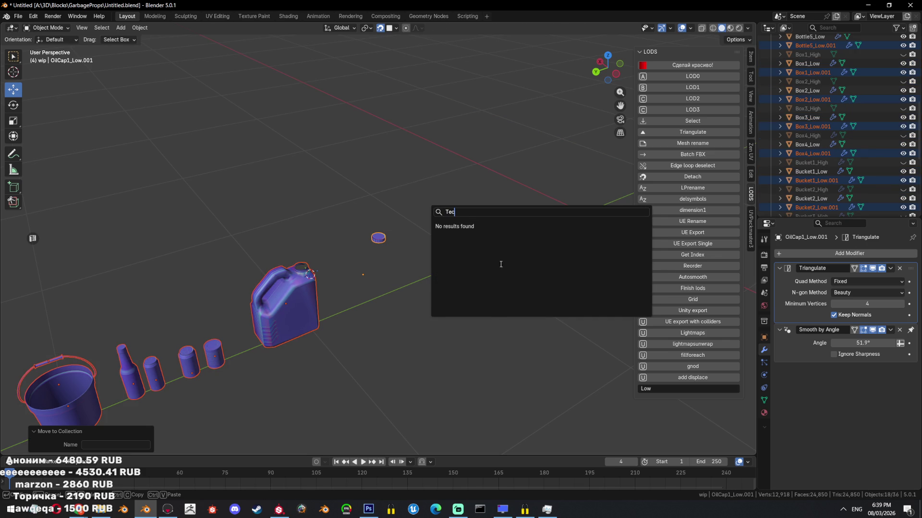
# Move the duplicated props into a new Texturing collection and exclude Collection 5 from the scene.
pyautogui.press('Escape')
pyautogui.press('m')
pyautogui.click(339, 176)
pyautogui.write('Texturing')
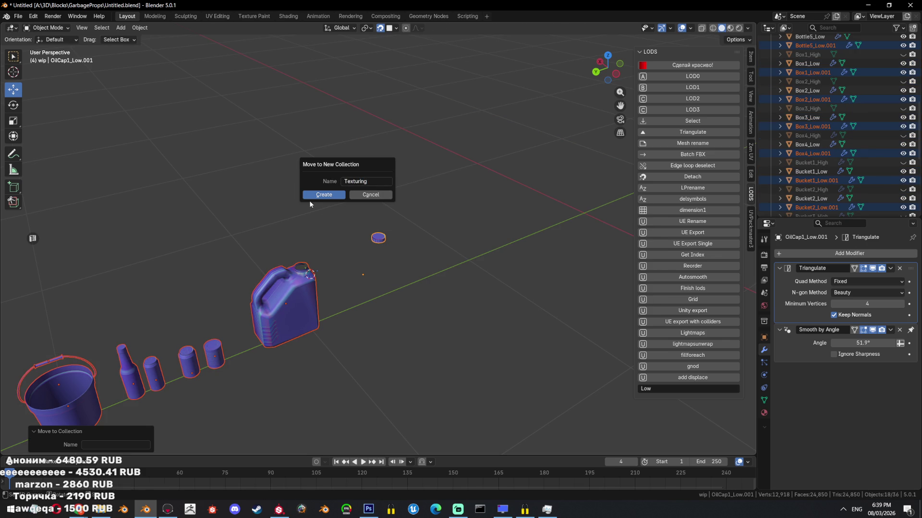
pyautogui.click(311, 195)
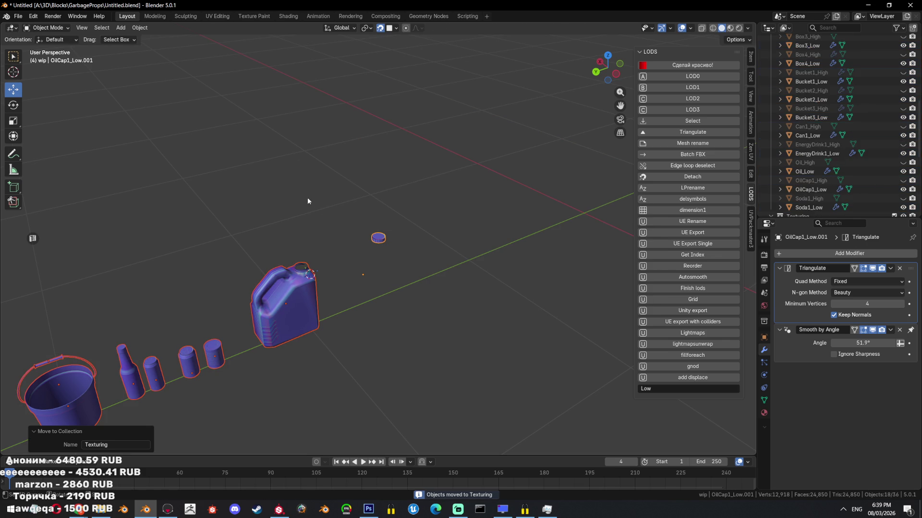
pyautogui.scroll(5, 863, 63)
pyautogui.click(770, 93)
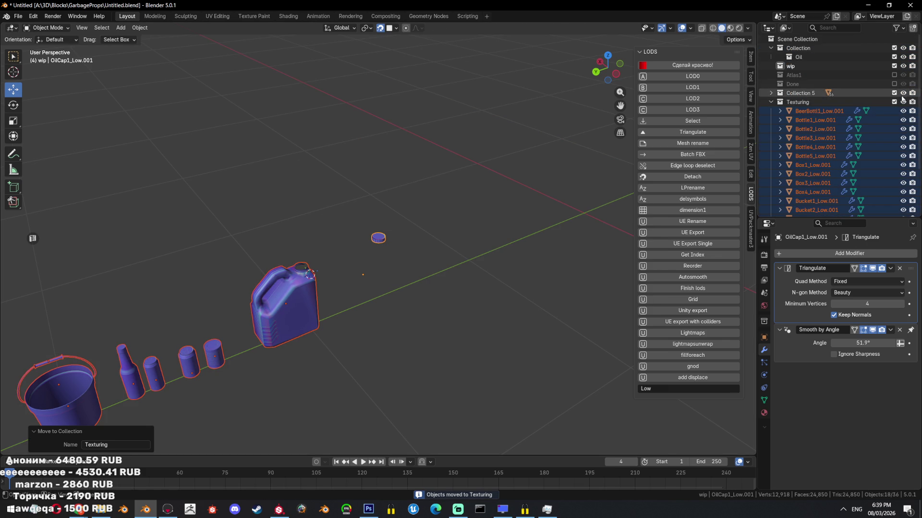
pyautogui.click(894, 93)
pyautogui.moveTo(468, 245); pyautogui.dragTo(447, 187, button='middle')
# In left ortho view, reset the oil cap copy's origin and move it onto the jug's opening.
pyautogui.click(377, 239)
pyautogui.press('ctrl+KP_3')
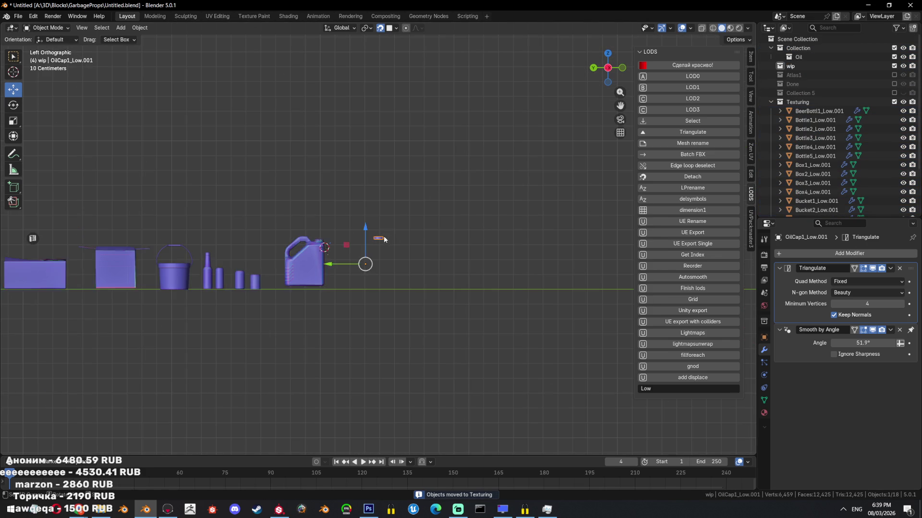
pyautogui.scroll(4, 461, 260)
pyautogui.hotkey('ctrl', 'shift', 'alt', 'c')
pyautogui.scroll(2, 578, 283)
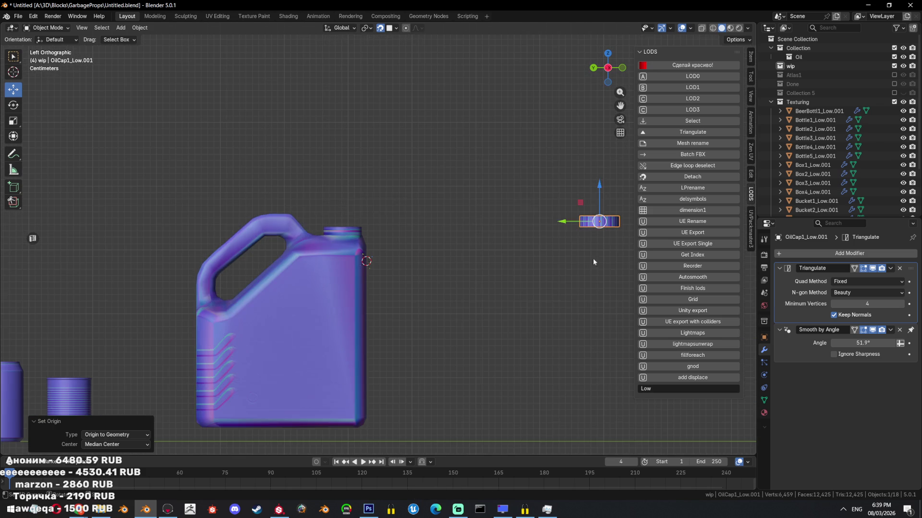
pyautogui.press('g')
pyautogui.click(319, 231)
pyautogui.scroll(4, 459, 249)
pyautogui.scroll(2, 458, 252)
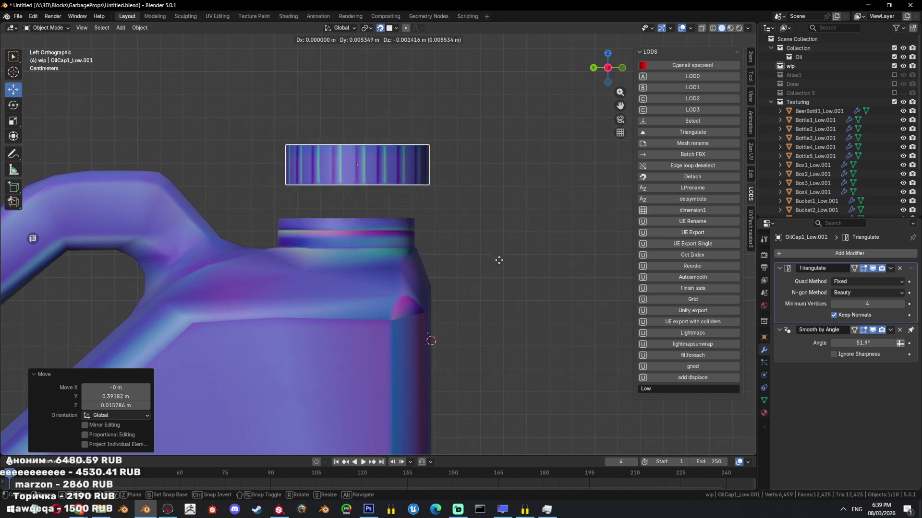
pyautogui.press('g')
pyautogui.click(488, 291)
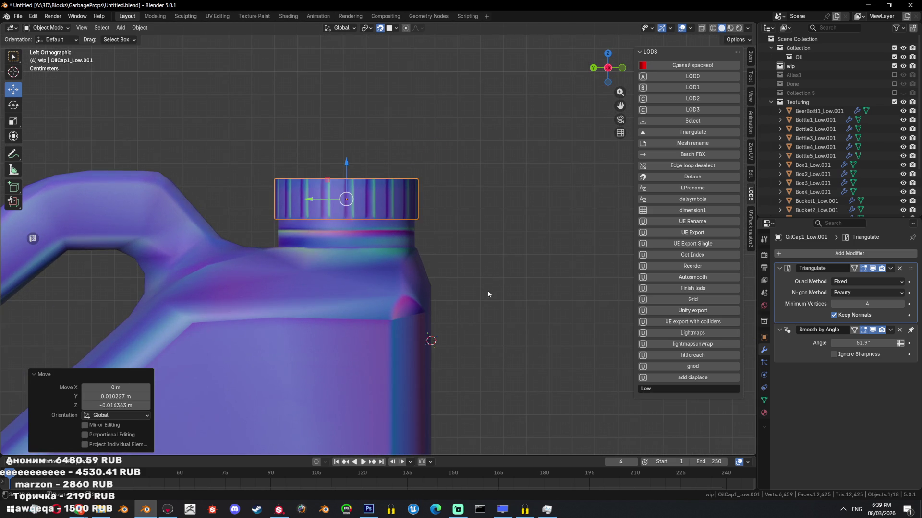
# Return to perspective view, select all the props and save the Blender file.
pyautogui.moveTo(488, 291); pyautogui.dragTo(459, 302, button='middle')
pyautogui.scroll(-5, 392, 279)
pyautogui.scroll(-2, 473, 242)
pyautogui.press('a')
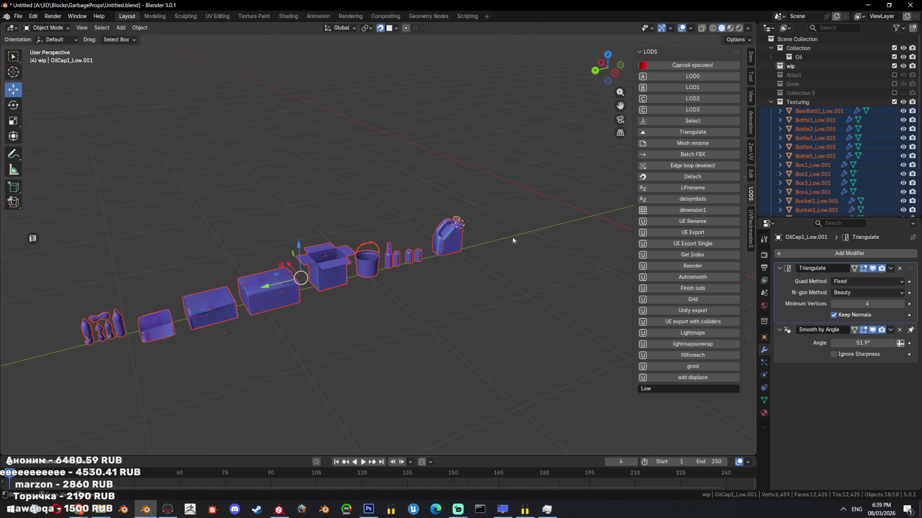
pyautogui.scroll(2, 606, 250)
pyautogui.hotkey('ctrl', 's')
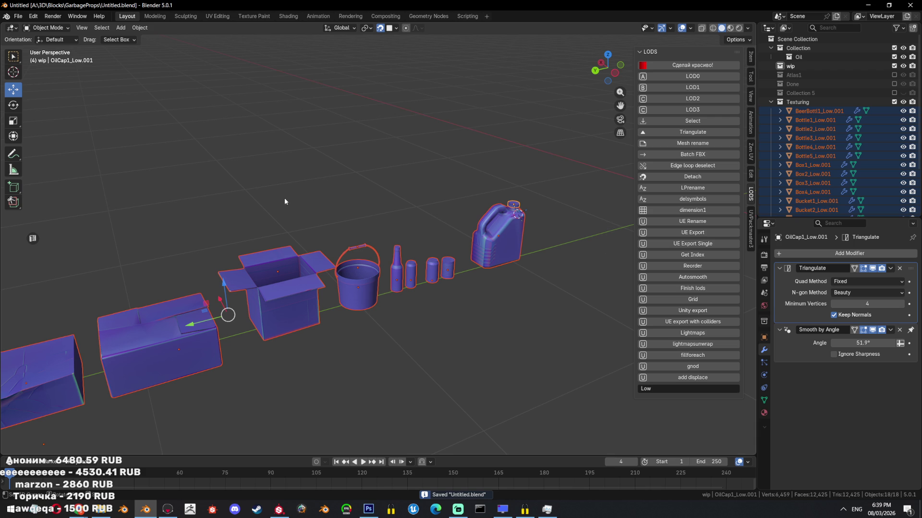
pyautogui.click(20, 19)
pyautogui.moveTo(33, 152)
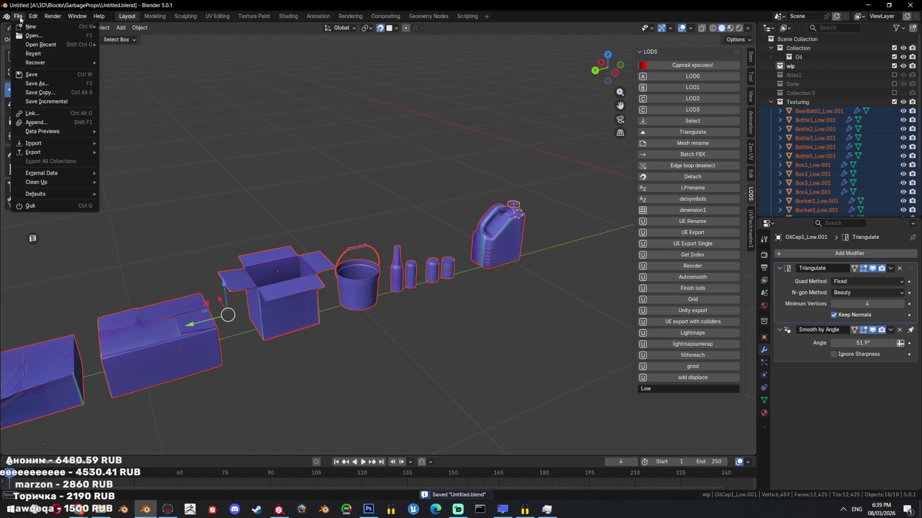
# Export the Texturing copies as Texturing.fbx, then bring Substance Painter to the front.
pyautogui.click(124, 223)
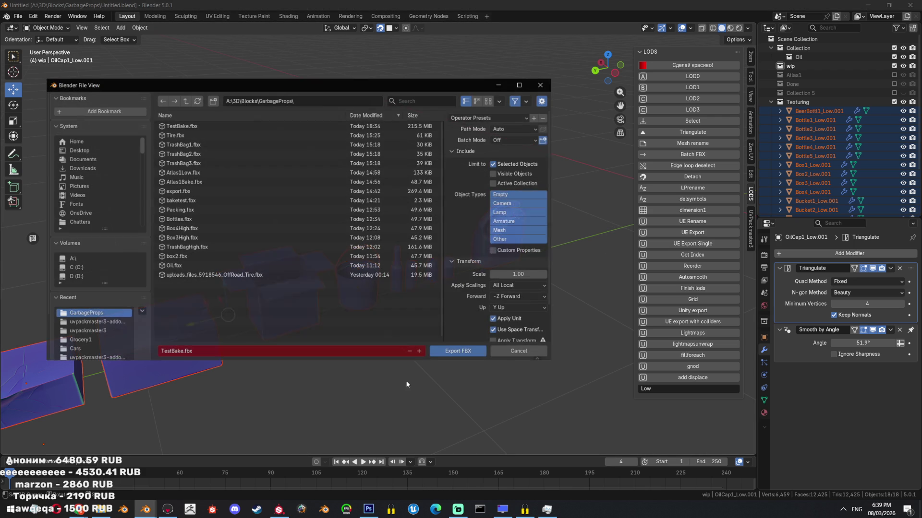
pyautogui.write('Text')
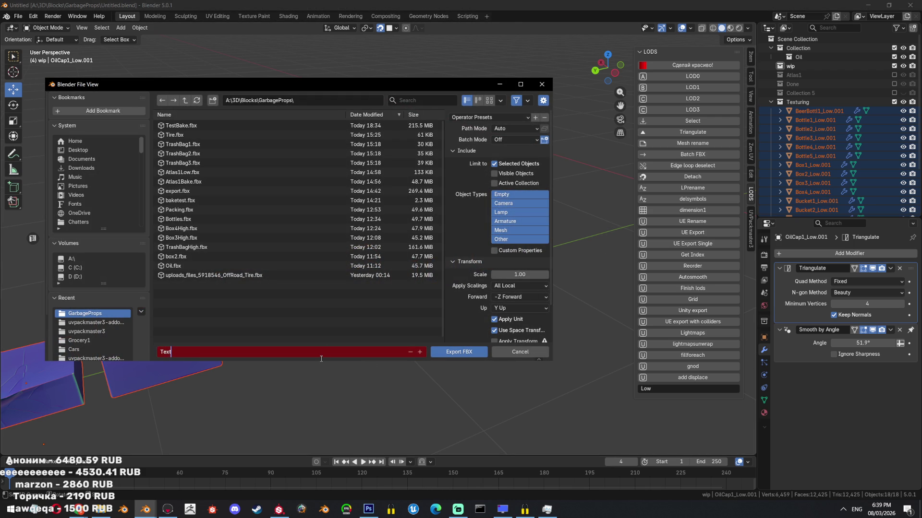
pyautogui.press('Return')
pyautogui.scroll(-2, 504, 231)
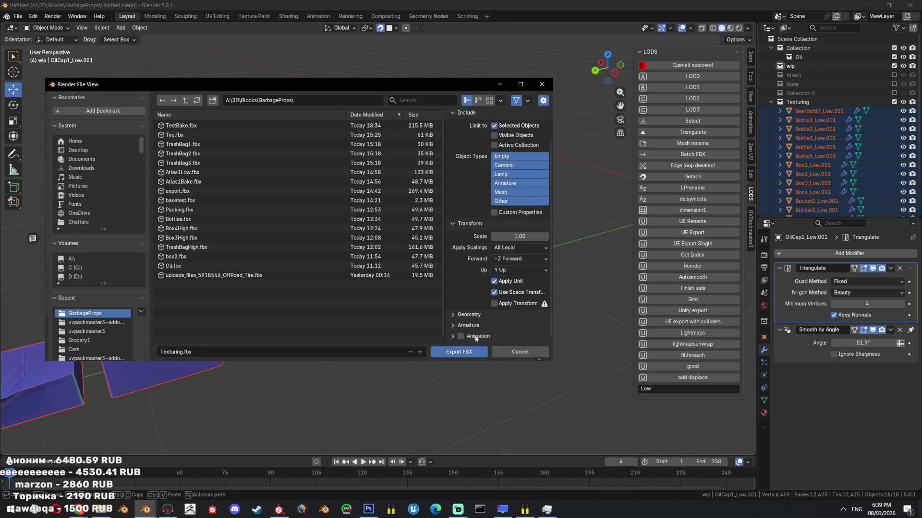
pyautogui.click(445, 350)
pyautogui.click(279, 510)
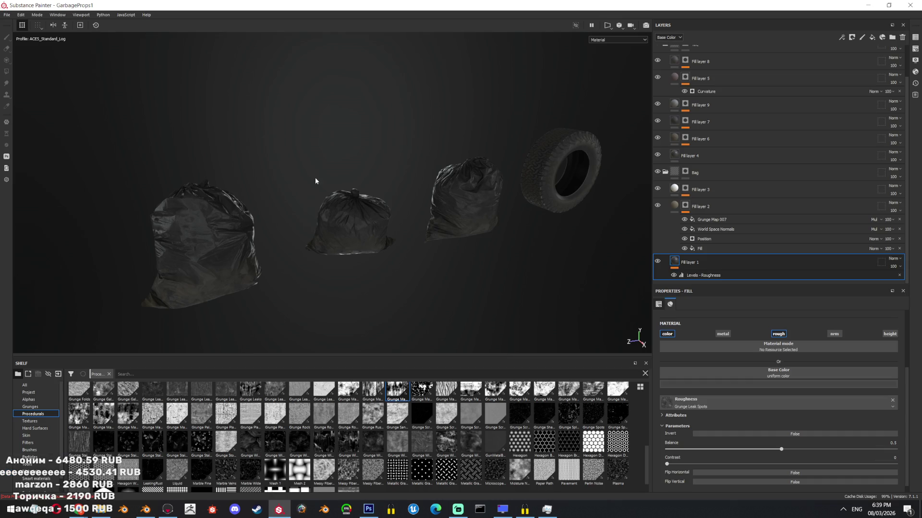
pyautogui.scroll(3, 452, 211)
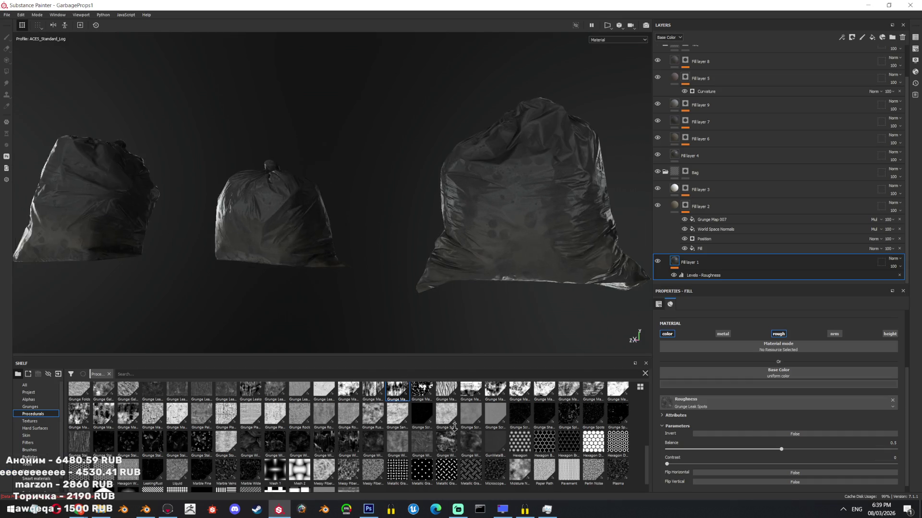
pyautogui.scroll(2, 471, 238)
pyautogui.keyDown('alt'); pyautogui.moveTo(471, 239); pyautogui.dragTo(427, 200); pyautogui.keyUp('alt')
pyautogui.scroll(3, 478, 209)
pyautogui.scroll(-5, 478, 209)
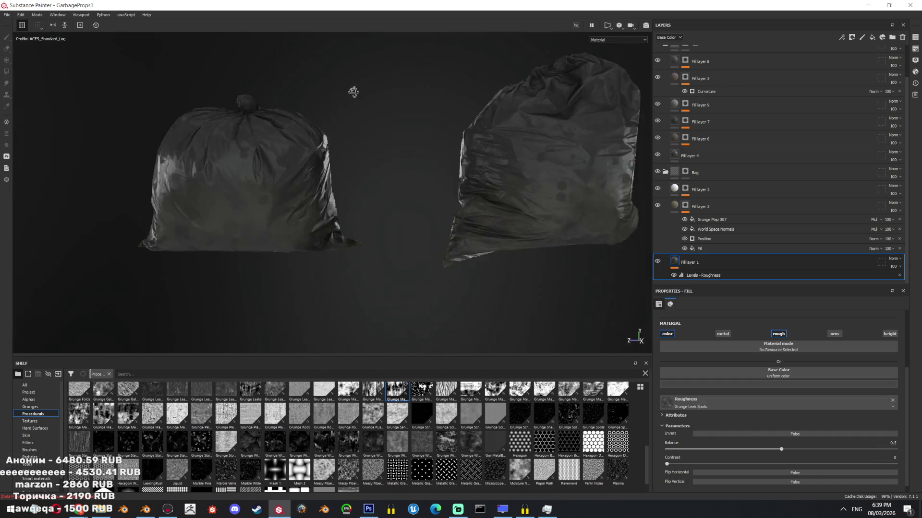
pyautogui.moveTo(353, 93)
pyautogui.keyDown('alt'); pyautogui.mouseDown()
pyautogui.moveTo(362, 222)
pyautogui.moveTo(181, 239)
pyautogui.moveTo(127, 161)
pyautogui.moveTo(192, 198)
pyautogui.moveTo(258, 161)
pyautogui.moveTo(5, 9)
pyautogui.mouseUp(); pyautogui.keyUp('alt')
# Set up a new project from Texturing.fbx with the three testbake2 maps, then cancel at the save-changes prompt.
pyautogui.click(7, 15)
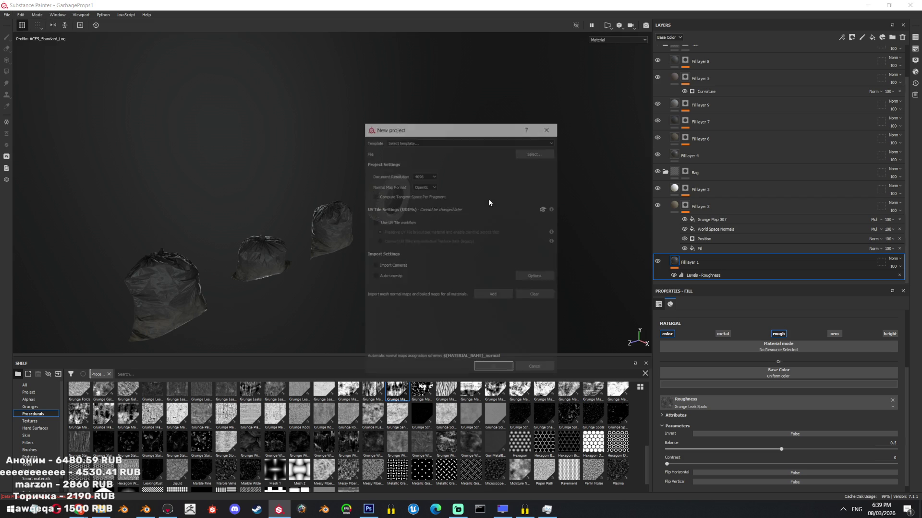
pyautogui.click(535, 152)
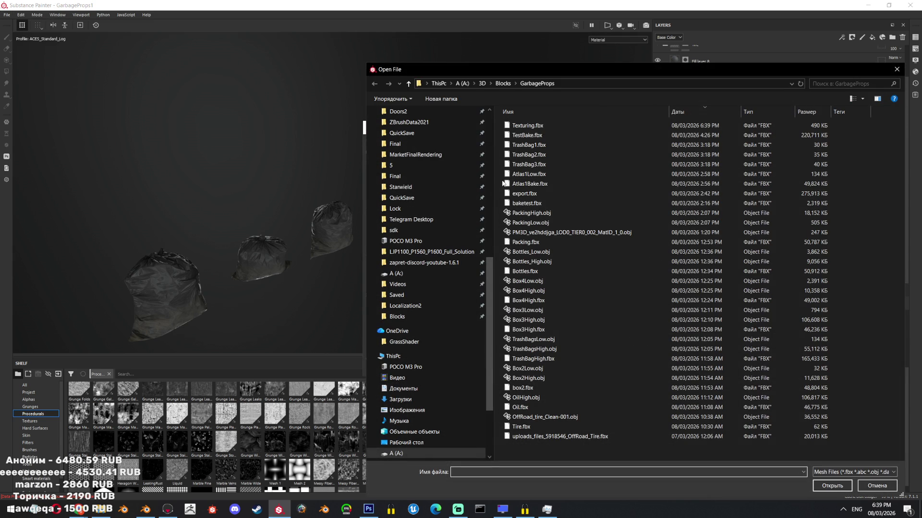
pyautogui.doubleClick(596, 125)
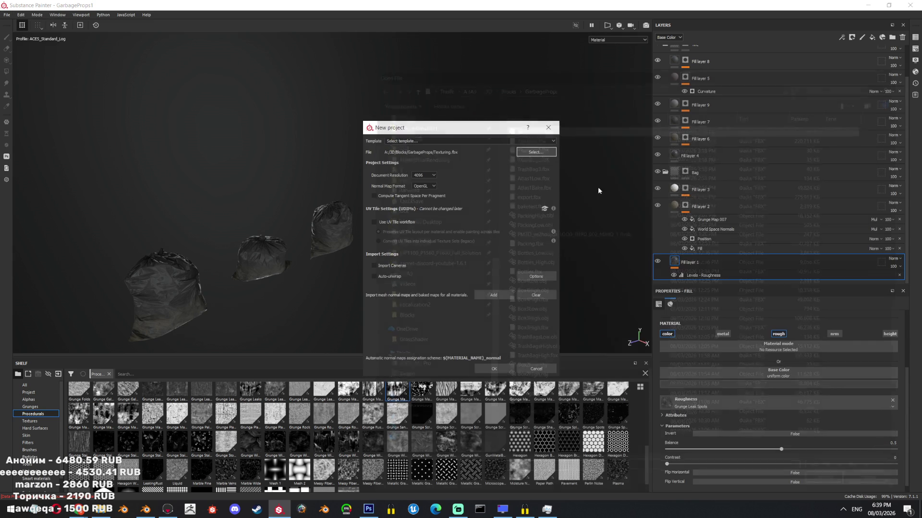
pyautogui.click(490, 294)
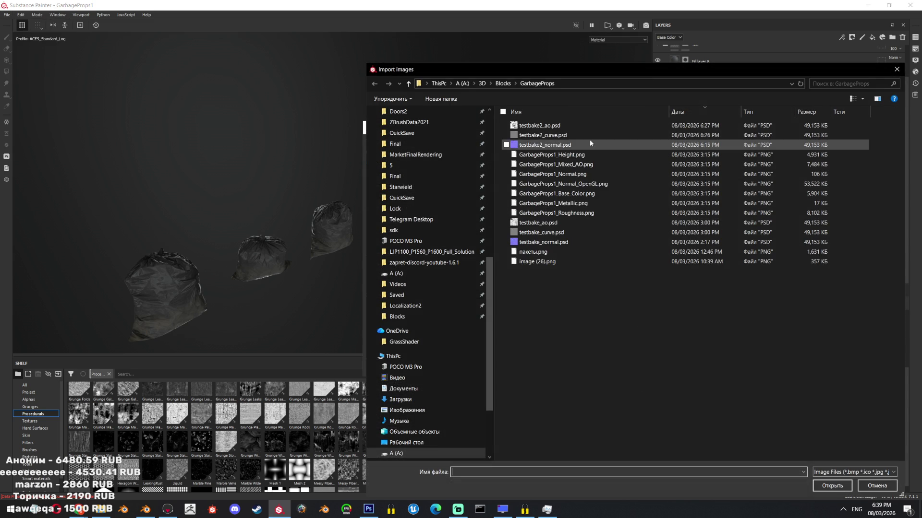
pyautogui.click(584, 128)
pyautogui.keyDown('shift'); pyautogui.click(582, 145); pyautogui.keyUp('shift')
pyautogui.press('Return')
pyautogui.click(512, 369)
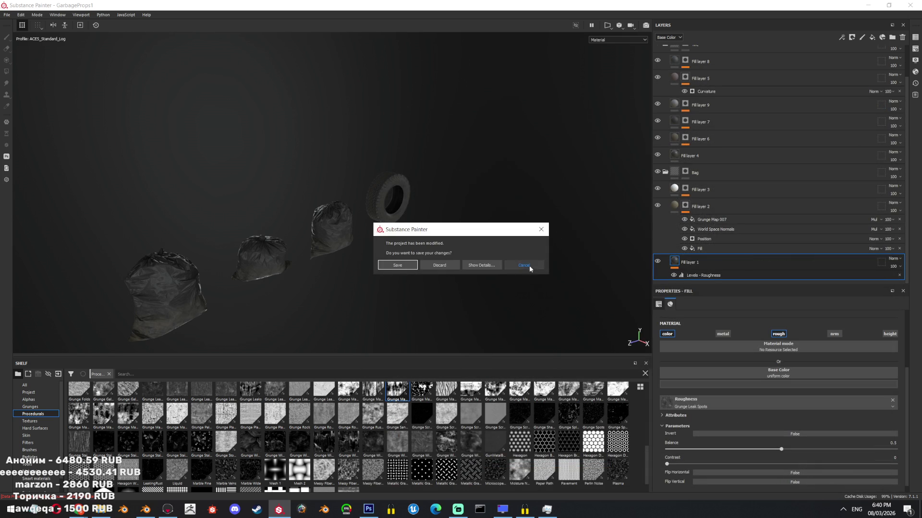
pyautogui.click(526, 266)
# Create the new project again with the three testbake2 baked maps and Texturing.fbx as the mesh.
pyautogui.click(6, 14)
pyautogui.click(29, 23)
pyautogui.click(541, 276)
pyautogui.click(569, 126)
pyautogui.keyDown('shift'); pyautogui.click(574, 145); pyautogui.keyUp('shift')
pyautogui.press('Return')
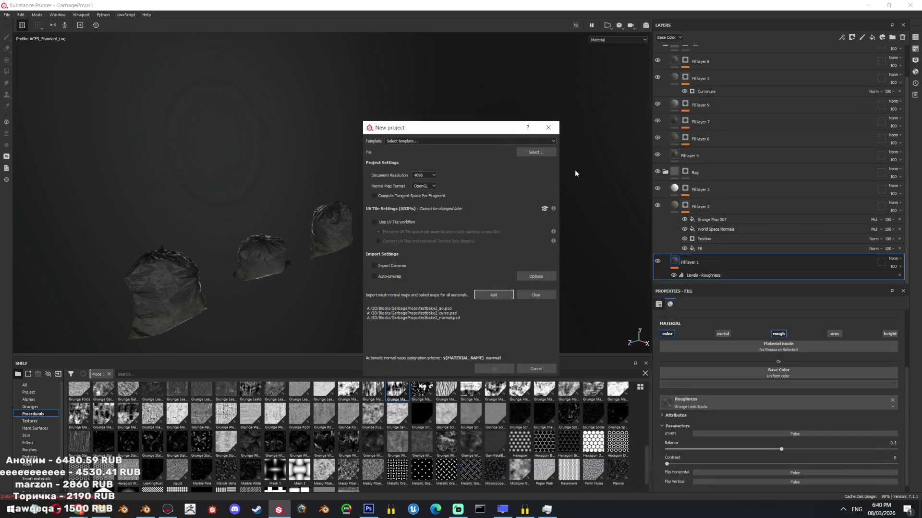
pyautogui.click(536, 156)
pyautogui.click(567, 126)
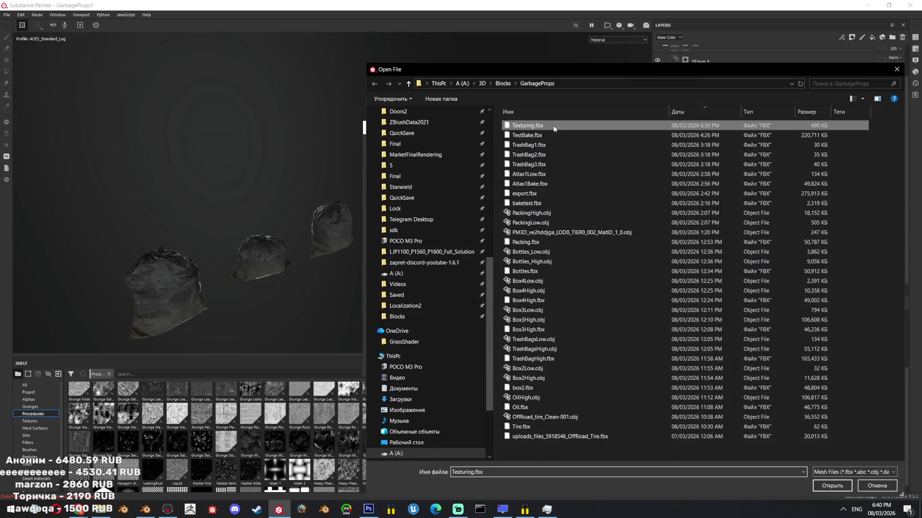
pyautogui.press('Return')
pyautogui.click(497, 369)
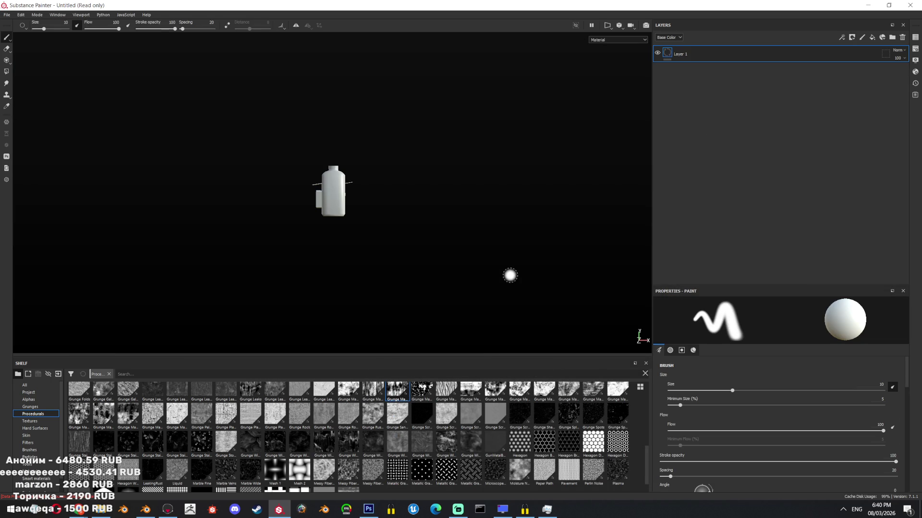
# Glance at the jerrycan in Blender, toggling wireframe, and return to Painter.
pyautogui.click(146, 509)
pyautogui.keyDown('shift'); pyautogui.moveTo(551, 232); pyautogui.dragTo(390, 255, button='middle'); pyautogui.keyUp('shift')
pyautogui.hotkey('shift', 'z')
pyautogui.hotkey('shift', 'z')
pyautogui.hotkey('alt', 'Tab')
# Frame the full row of props and bring up Display Settings' environment map list.
pyautogui.keyDown('alt'); pyautogui.moveTo(373, 230); pyautogui.dragTo(389, 235); pyautogui.keyUp('alt')
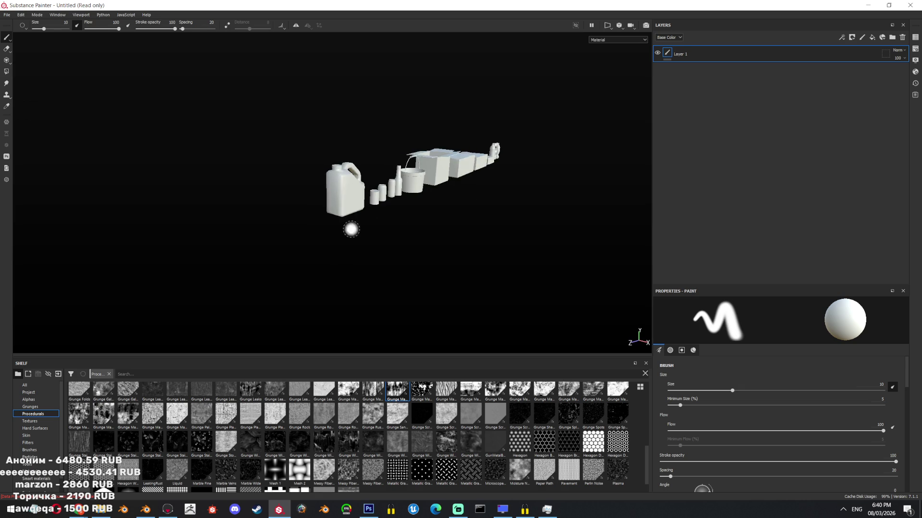
pyautogui.click(915, 62)
pyautogui.click(825, 124)
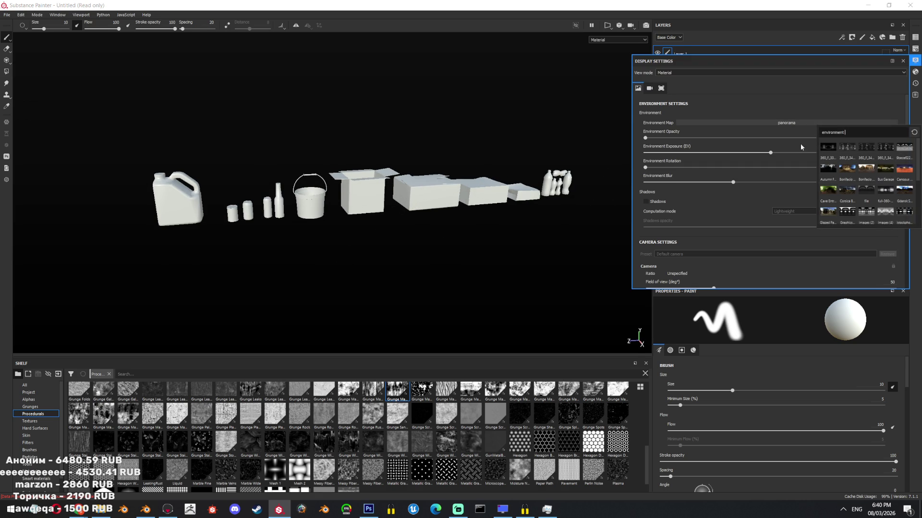
# Enable post effects and the ACES_Standard_Log colour profile, lowering Accumulations to 16.
pyautogui.click(848, 209)
pyautogui.scroll(-5, 702, 187)
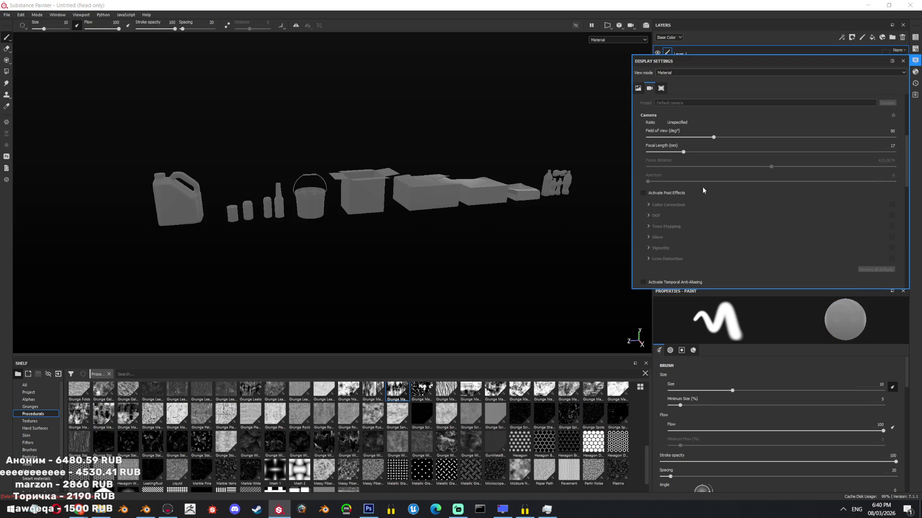
pyautogui.click(647, 193)
pyautogui.scroll(-3, 695, 211)
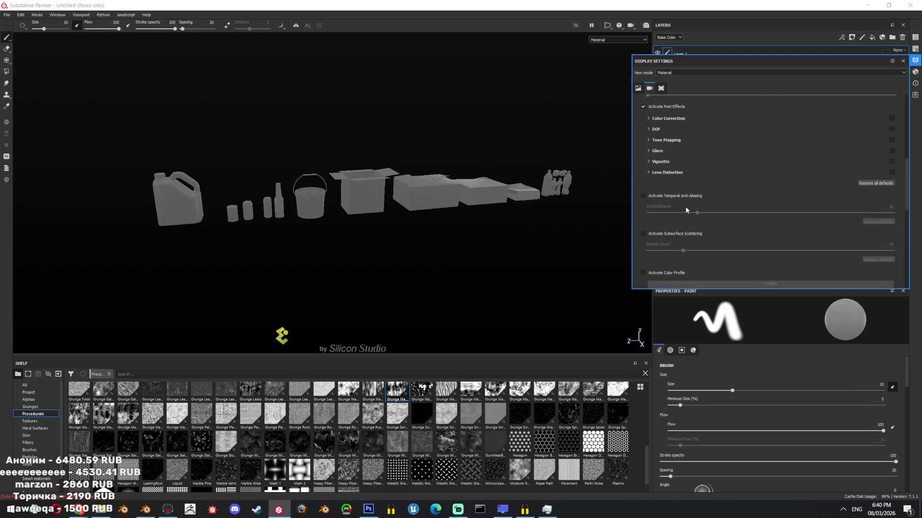
pyautogui.moveTo(779, 213); pyautogui.dragTo(696, 212)
pyautogui.scroll(-3, 660, 225)
pyautogui.click(643, 187)
pyautogui.click(698, 201)
pyautogui.click(697, 220)
pyautogui.scroll(-6, 713, 213)
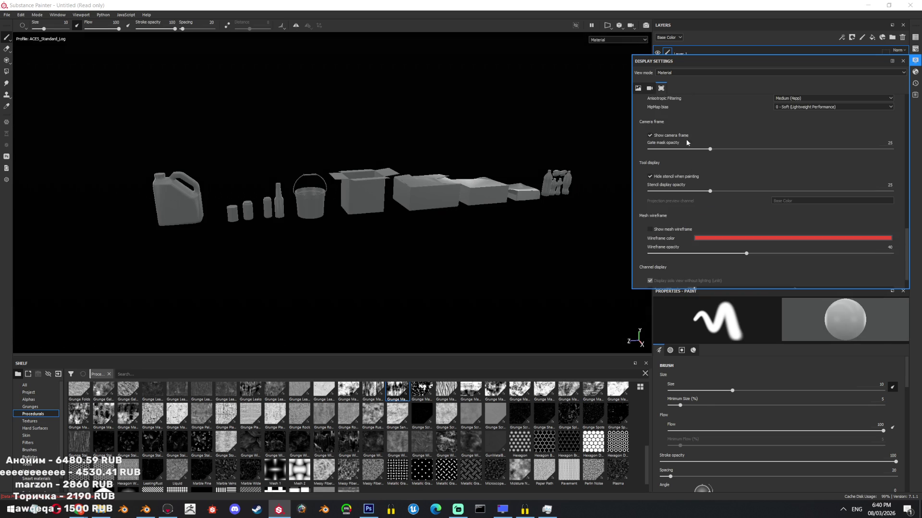
pyautogui.scroll(-2, 699, 208)
pyautogui.scroll(4, 763, 158)
pyautogui.scroll(3, 756, 151)
pyautogui.scroll(3, 750, 146)
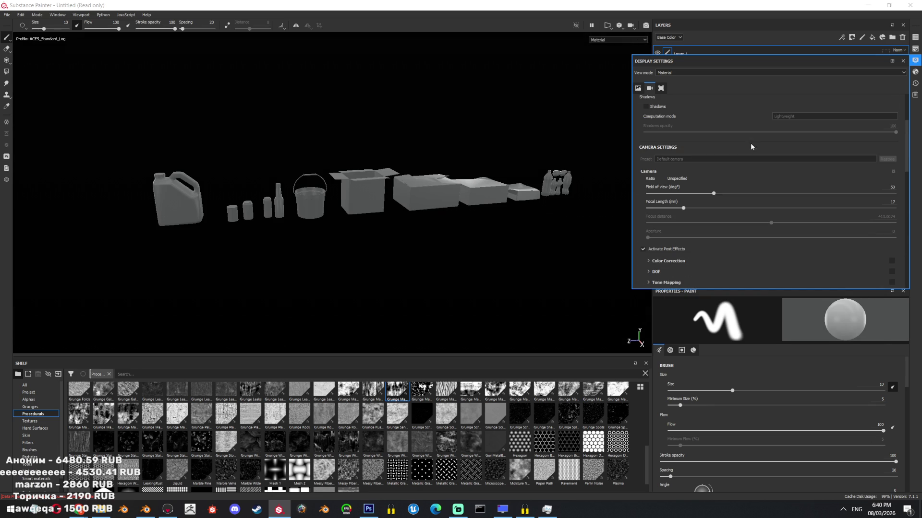
# Narrow the camera field of view to 27 and turn on shadows with lower opacity.
pyautogui.moveTo(708, 190); pyautogui.dragTo(680, 192)
pyautogui.scroll(2, 681, 210)
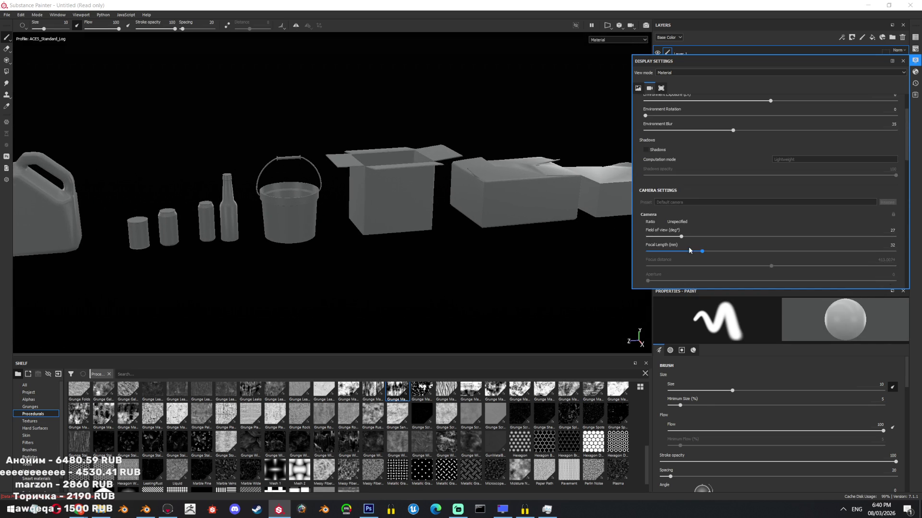
pyautogui.scroll(1, 695, 190)
pyautogui.click(645, 202)
pyautogui.moveTo(796, 228); pyautogui.dragTo(730, 228)
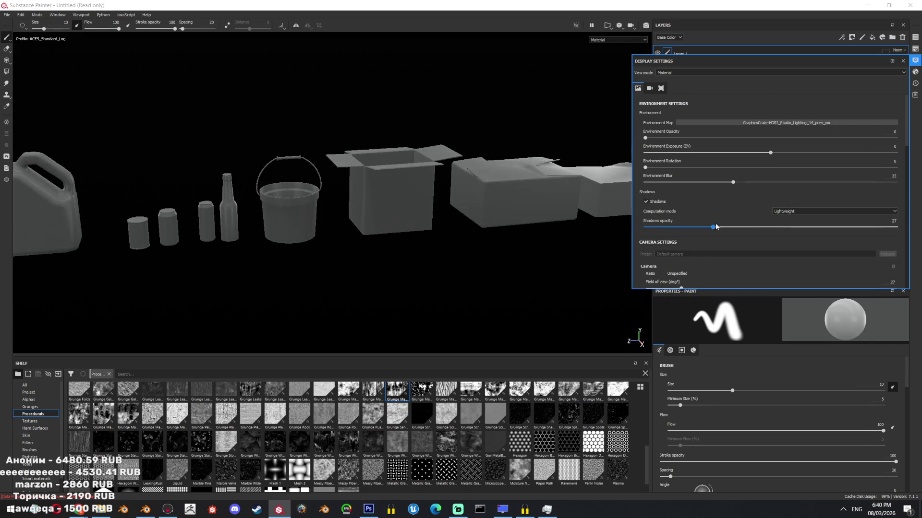
# Try the Studio 03 and studioHDRI environments, adjusting exposure and opacity.
pyautogui.click(742, 123)
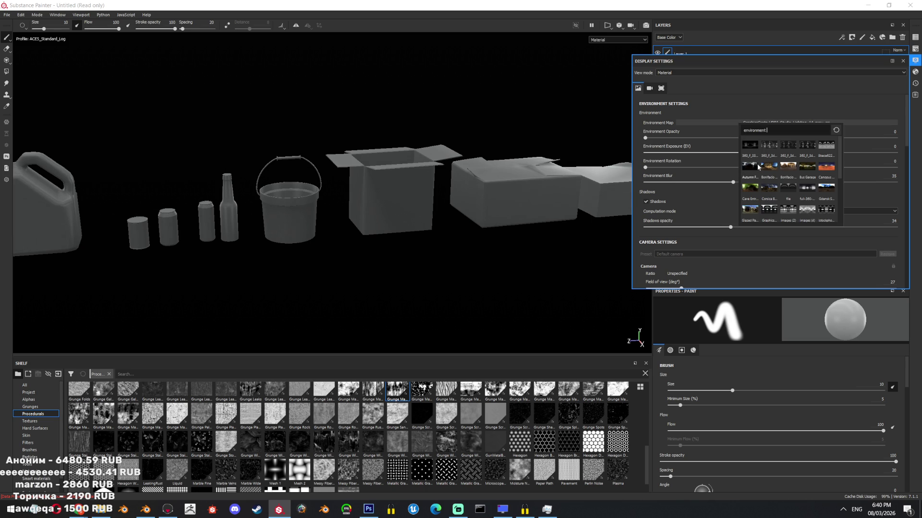
pyautogui.scroll(-5, 793, 173)
pyautogui.click(788, 189)
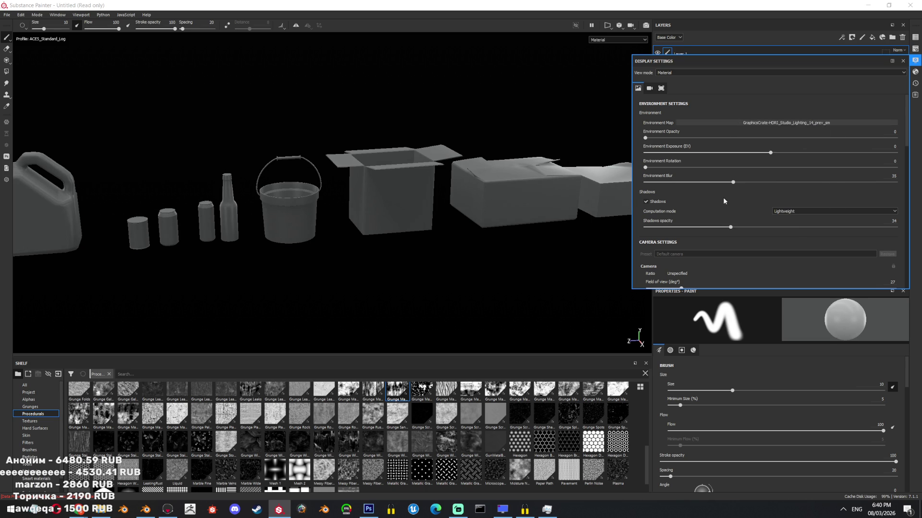
pyautogui.moveTo(709, 153); pyautogui.dragTo(753, 153)
pyautogui.moveTo(645, 137); pyautogui.dragTo(751, 138)
pyautogui.click(755, 122)
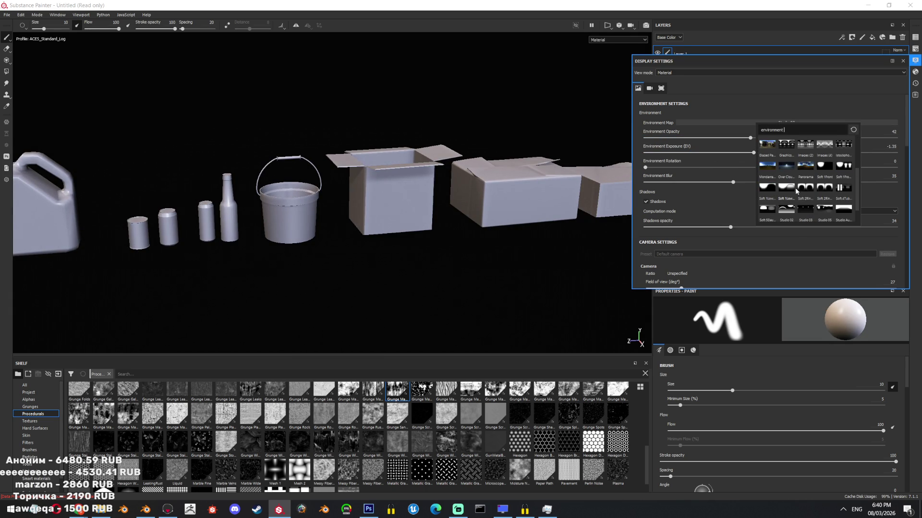
pyautogui.scroll(-2, 803, 209)
pyautogui.click(767, 211)
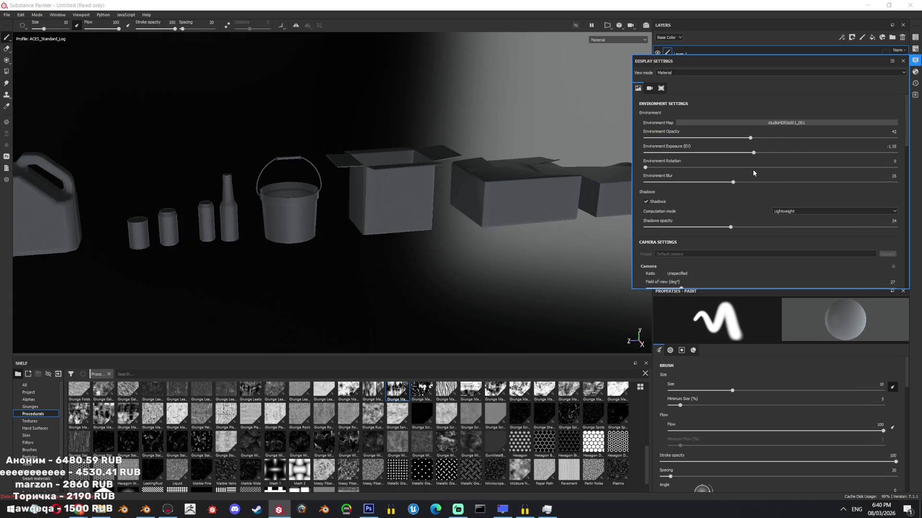
pyautogui.click(768, 138)
# Light the props with the stock-photo HDRI, rotation 148, increased blur and near-hidden background.
pyautogui.click(744, 122)
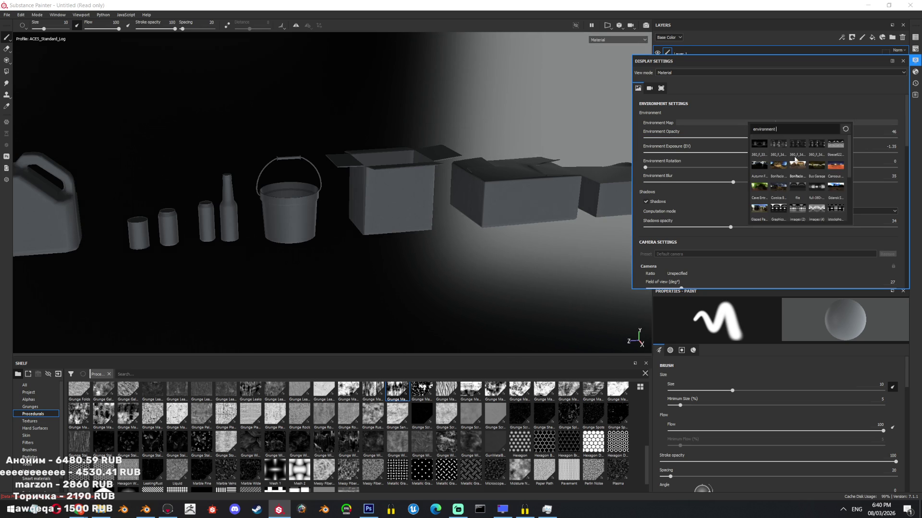
pyautogui.click(834, 210)
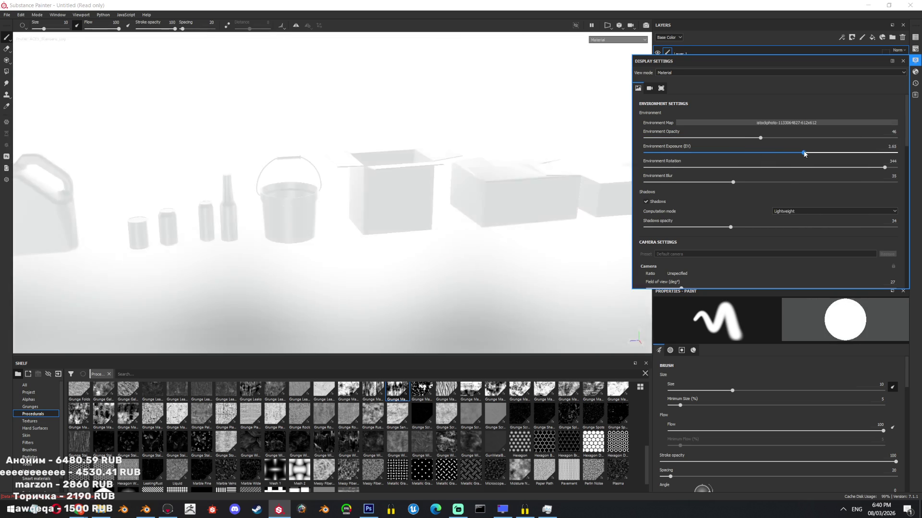
pyautogui.moveTo(769, 152)
pyautogui.mouseDown()
pyautogui.moveTo(785, 152)
pyautogui.moveTo(655, 138)
pyautogui.mouseUp()
pyautogui.keyDown('alt'); pyautogui.moveTo(433, 216); pyautogui.dragTo(654, 149); pyautogui.keyUp('alt')
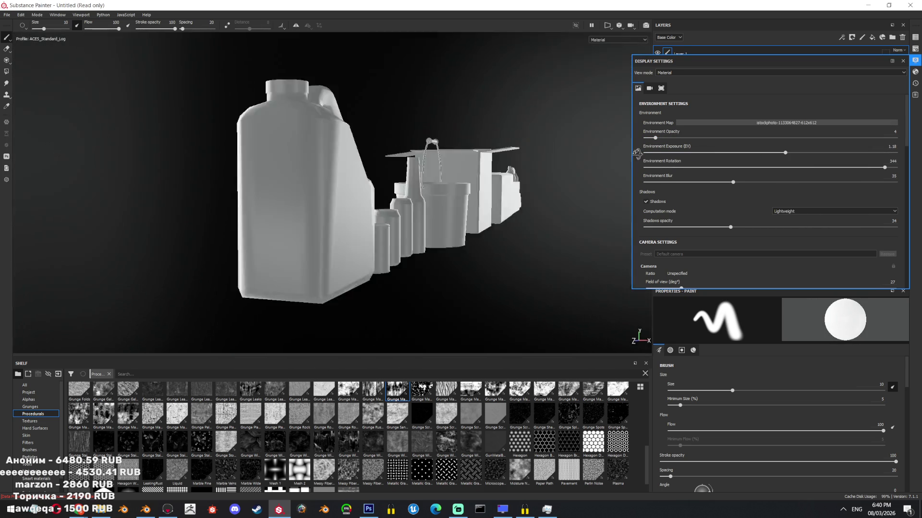
pyautogui.moveTo(884, 167); pyautogui.dragTo(748, 167)
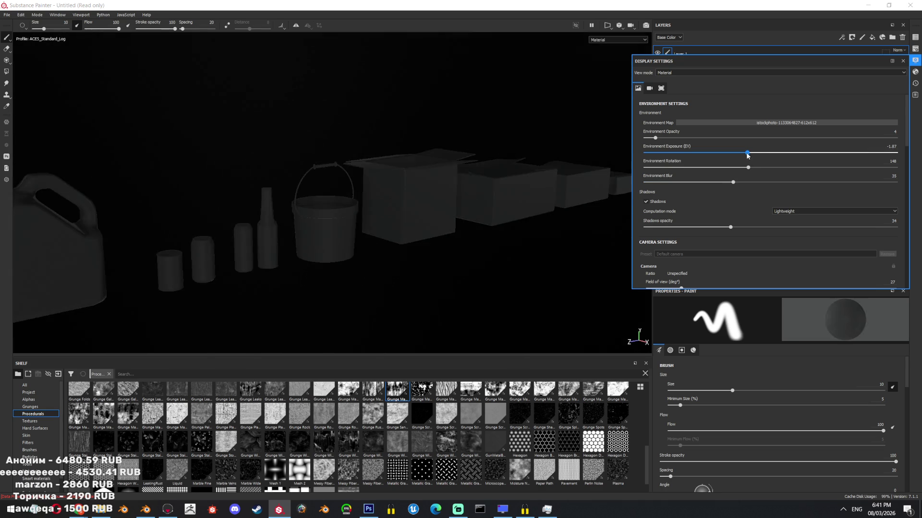
pyautogui.moveTo(761, 153); pyautogui.dragTo(784, 152)
pyautogui.moveTo(655, 137); pyautogui.dragTo(652, 138)
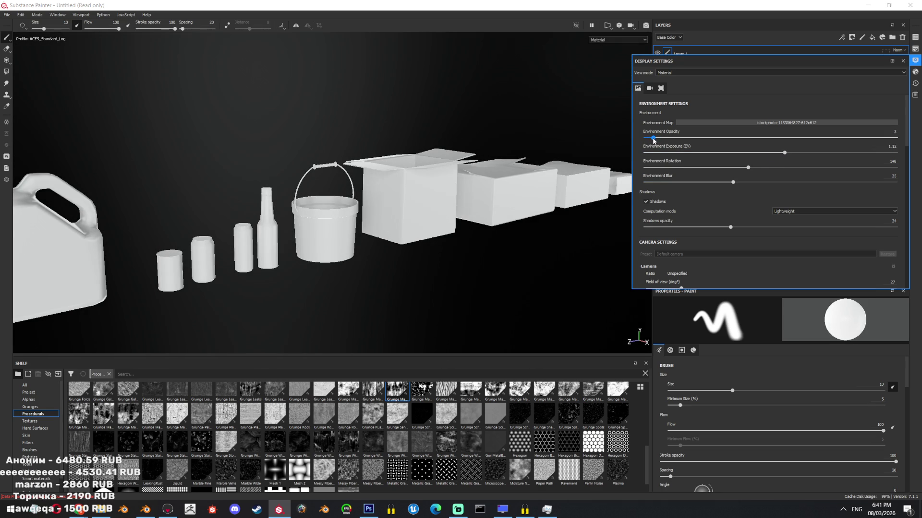
pyautogui.moveTo(733, 182); pyautogui.dragTo(824, 182)
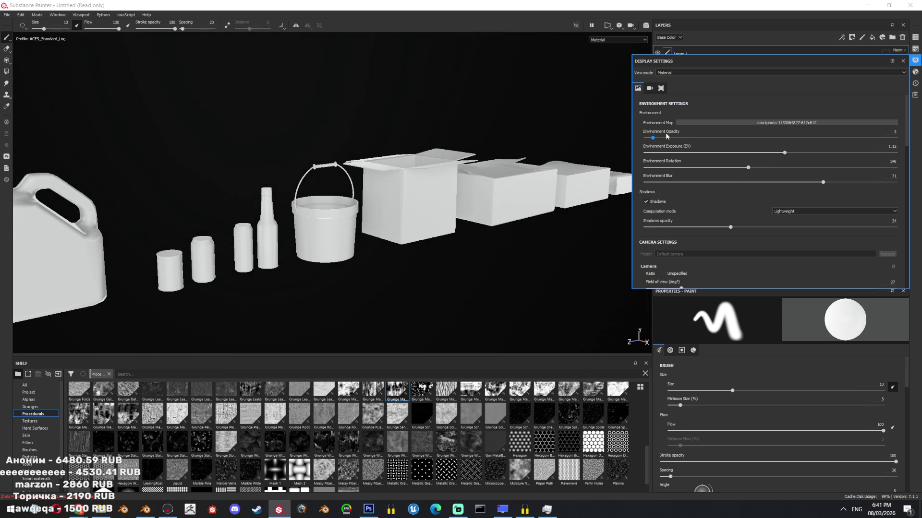
# Settle environment opacity at 10 and exposure about 1.04, then close Display Settings.
pyautogui.click(670, 137)
pyautogui.moveTo(784, 152); pyautogui.dragTo(784, 151)
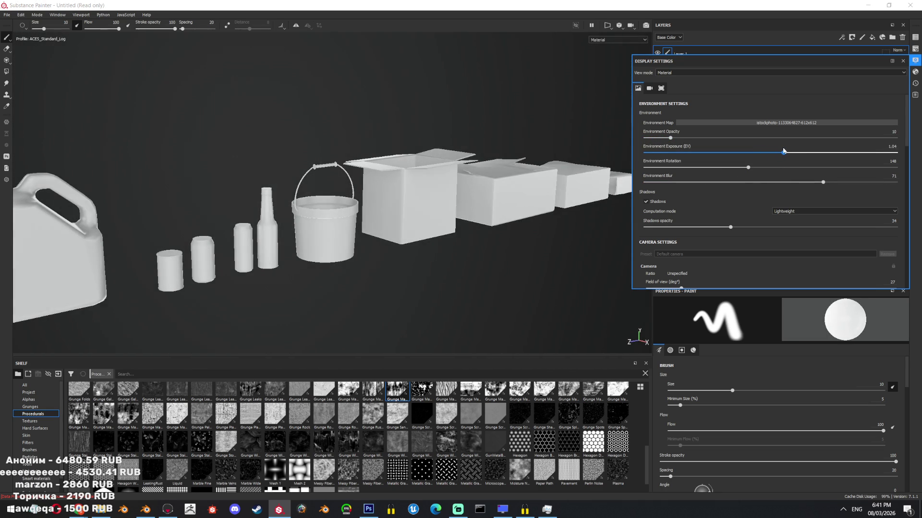
pyautogui.keyDown('alt'); pyautogui.moveTo(381, 206); pyautogui.dragTo(339, 172); pyautogui.keyUp('alt')
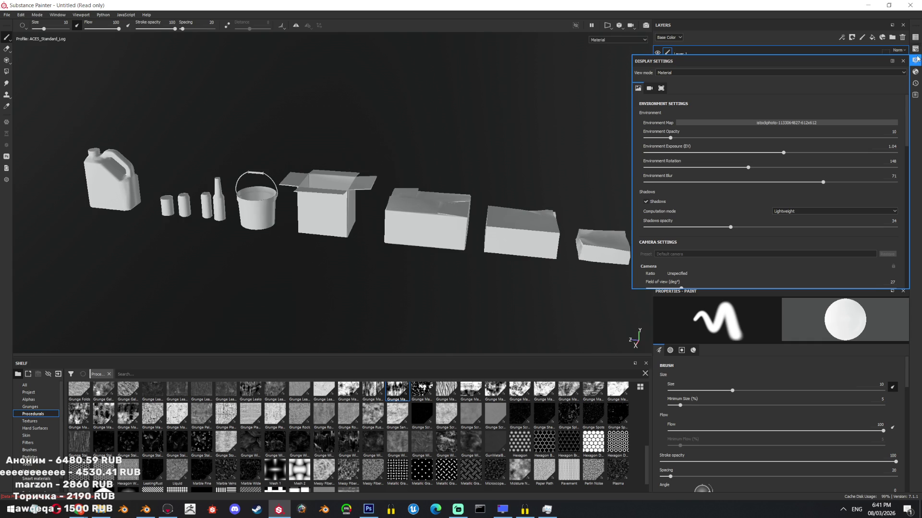
pyautogui.click(902, 63)
pyautogui.moveTo(576, 164)
pyautogui.keyDown('alt'); pyautogui.mouseDown(button='middle')
pyautogui.moveTo(494, 200)
pyautogui.moveTo(461, 202)
pyautogui.mouseUp(button='middle'); pyautogui.keyUp('alt')
pyautogui.keyDown('alt'); pyautogui.moveTo(461, 202); pyautogui.dragTo(518, 252); pyautogui.keyUp('alt')
pyautogui.scroll(3, 519, 251)
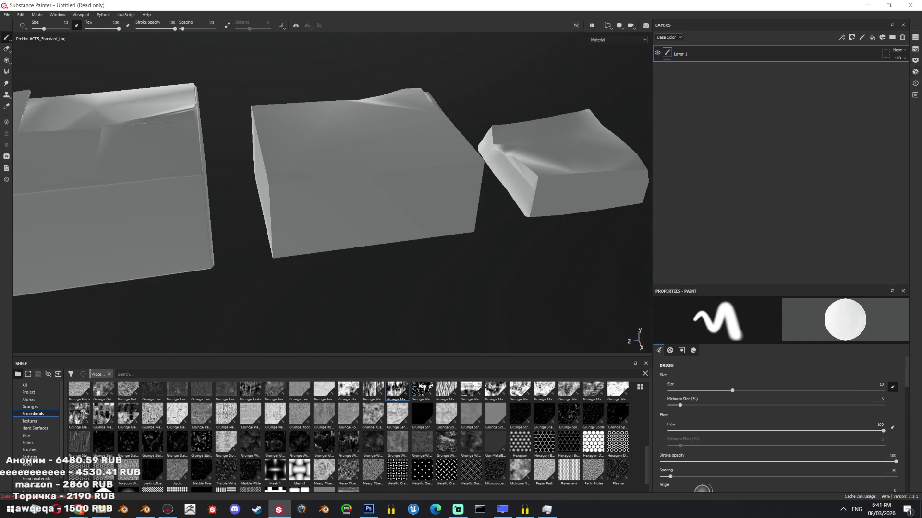
# Assign the testbake2 normal, curvature and ambient occlusion maps in Texture Set Settings.
pyautogui.click(915, 61)
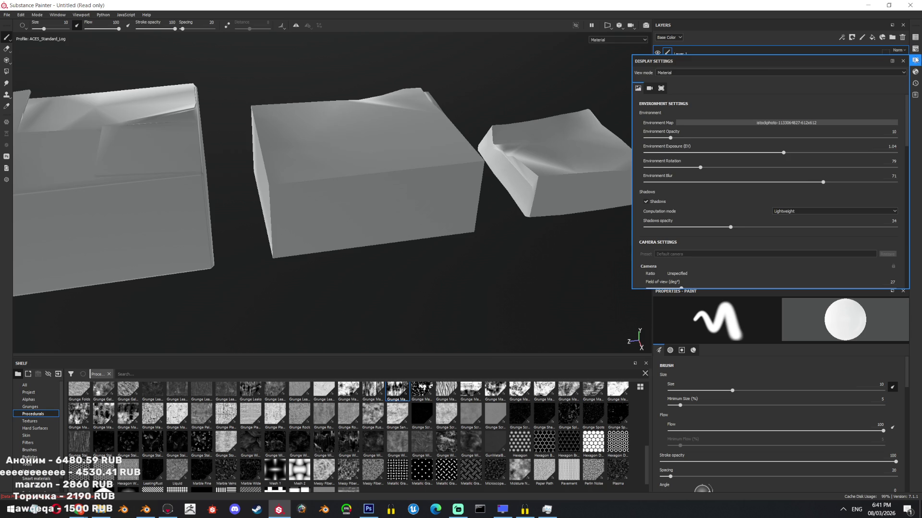
pyautogui.click(916, 61)
pyautogui.click(29, 391)
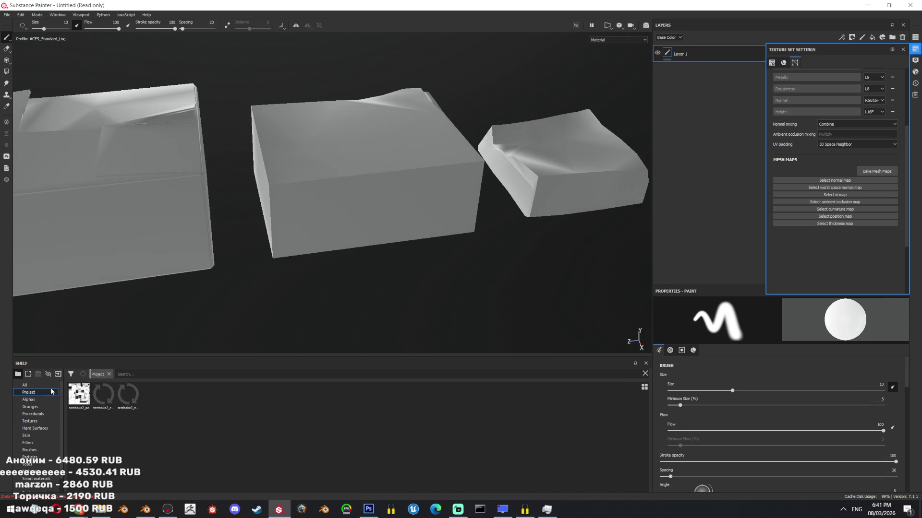
pyautogui.moveTo(128, 395); pyautogui.dragTo(834, 182)
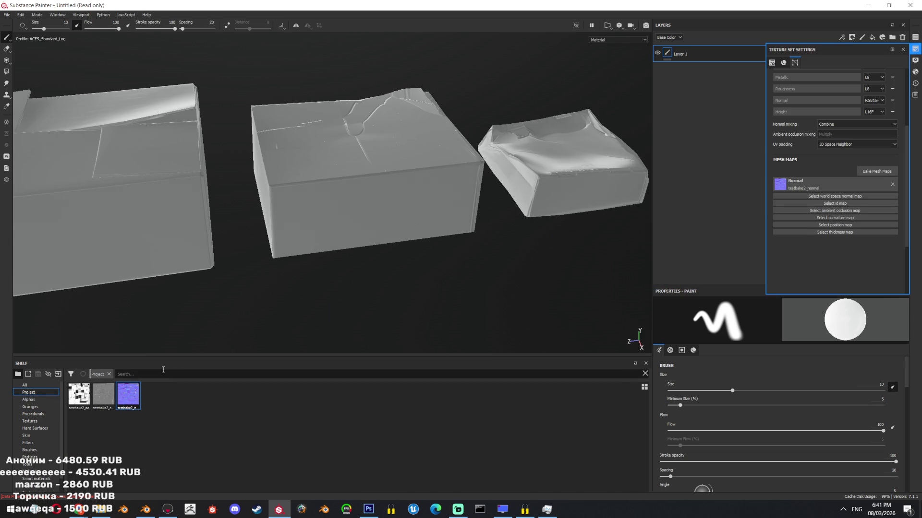
pyautogui.moveTo(104, 395)
pyautogui.mouseDown()
pyautogui.moveTo(826, 214)
pyautogui.moveTo(858, 216)
pyautogui.mouseUp()
pyautogui.moveTo(328, 278)
pyautogui.keyDown('alt'); pyautogui.mouseDown()
pyautogui.moveTo(422, 278)
pyautogui.moveTo(386, 308)
pyautogui.mouseUp(); pyautogui.keyUp('alt')
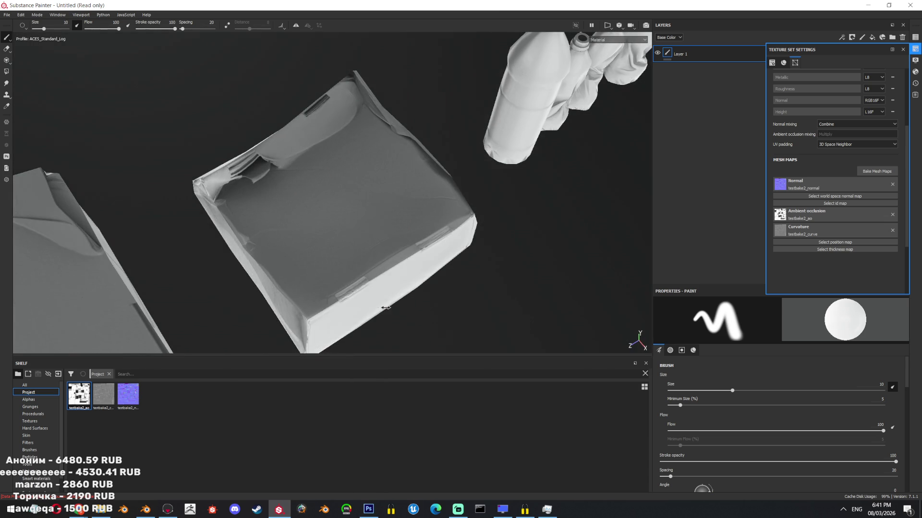
# Orbit around the bottles and boxes to inspect the baked detail.
pyautogui.moveTo(385, 308)
pyautogui.keyDown('alt'); pyautogui.mouseDown()
pyautogui.moveTo(434, 185)
pyautogui.moveTo(371, 206)
pyautogui.moveTo(510, 212)
pyautogui.moveTo(537, 201)
pyautogui.mouseUp(); pyautogui.keyUp('alt')
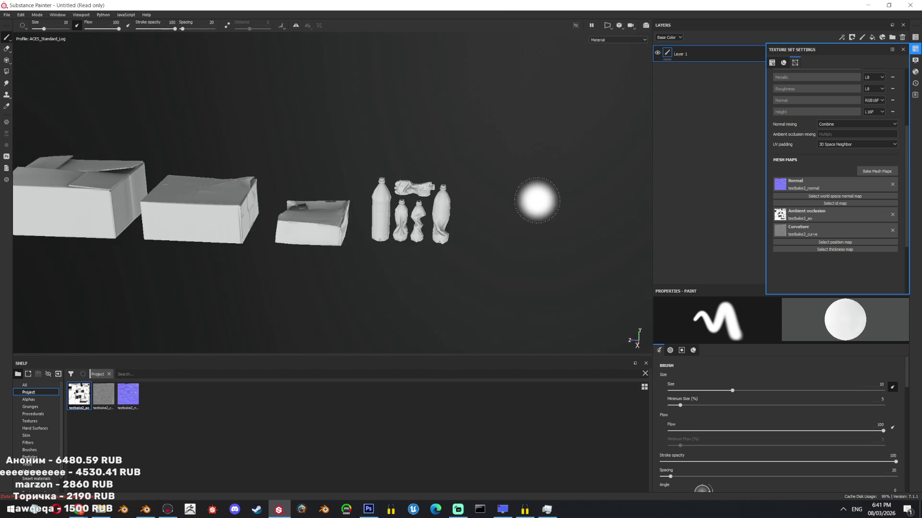
pyautogui.scroll(2, 537, 200)
pyautogui.keyDown('ctrl'); pyautogui.moveTo(545, 267); pyautogui.dragTo(504, 238, button='right'); pyautogui.keyUp('ctrl')
pyautogui.keyDown('alt'); pyautogui.moveTo(504, 238); pyautogui.dragTo(455, 207); pyautogui.keyUp('alt')
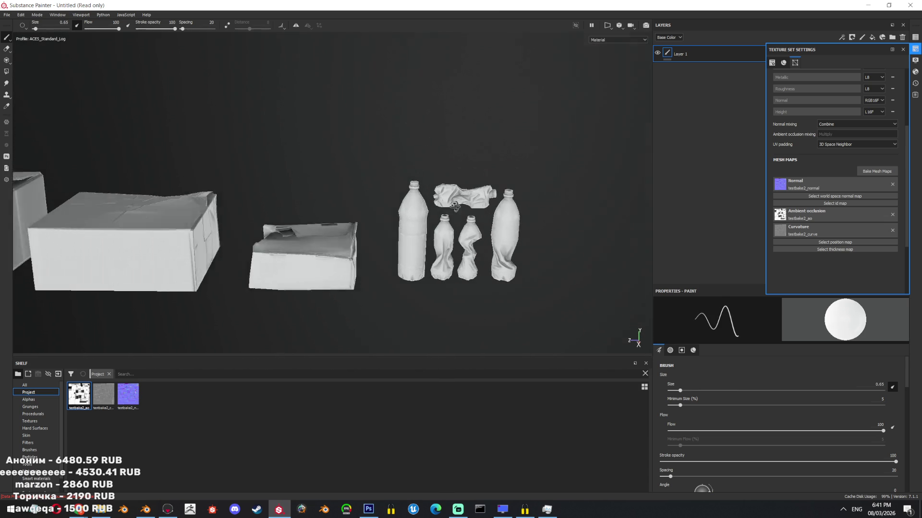
pyautogui.scroll(-3, 455, 207)
pyautogui.keyDown('alt'); pyautogui.moveTo(435, 140); pyautogui.dragTo(440, 238); pyautogui.keyUp('alt')
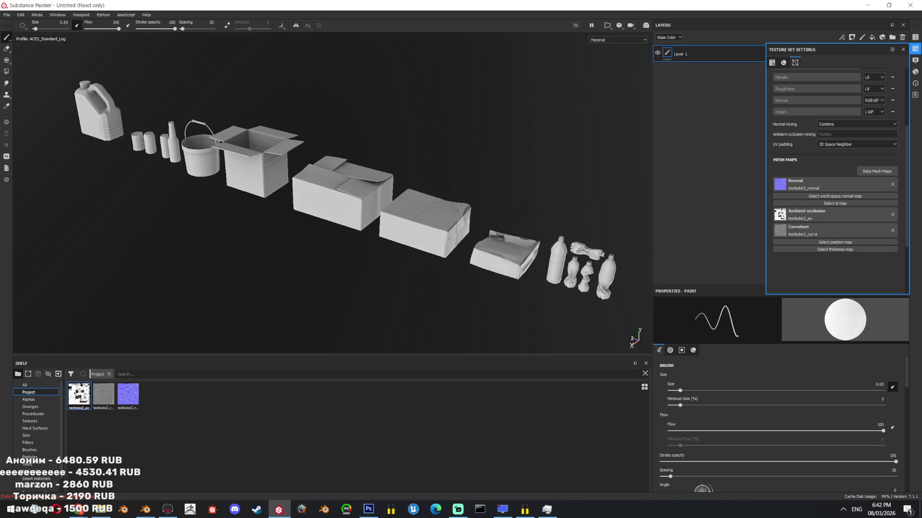
pyautogui.scroll(5, 446, 248)
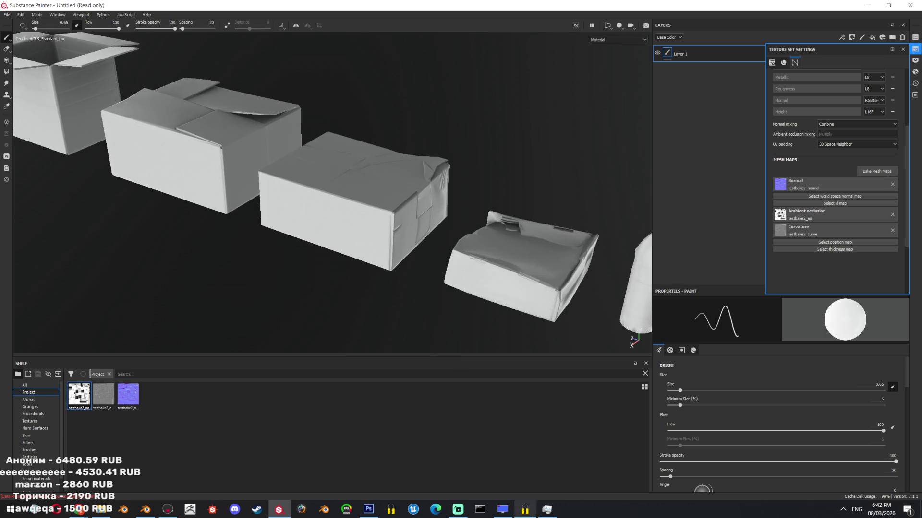
pyautogui.moveTo(446, 248)
pyautogui.keyDown('alt'); pyautogui.mouseDown()
pyautogui.moveTo(398, 192)
pyautogui.moveTo(457, 255)
pyautogui.moveTo(796, 9)
pyautogui.mouseUp(); pyautogui.keyUp('alt')
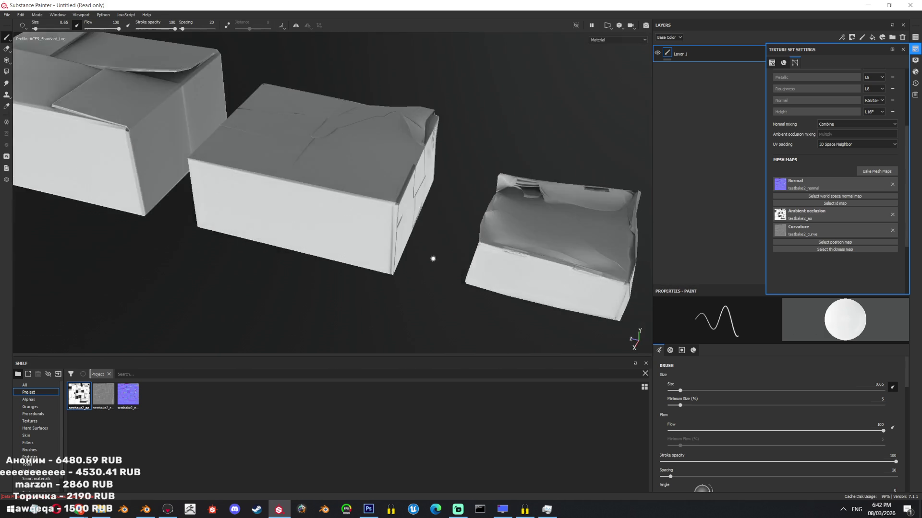
# Add Folder 1 to the layer stack with a black mask.
pyautogui.click(903, 49)
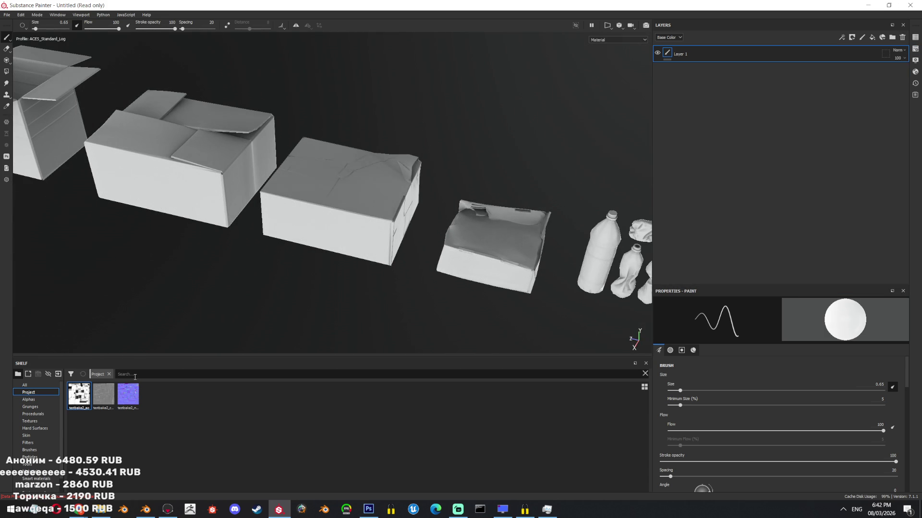
pyautogui.click(44, 386)
pyautogui.click(159, 374)
pyautogui.write('ca')
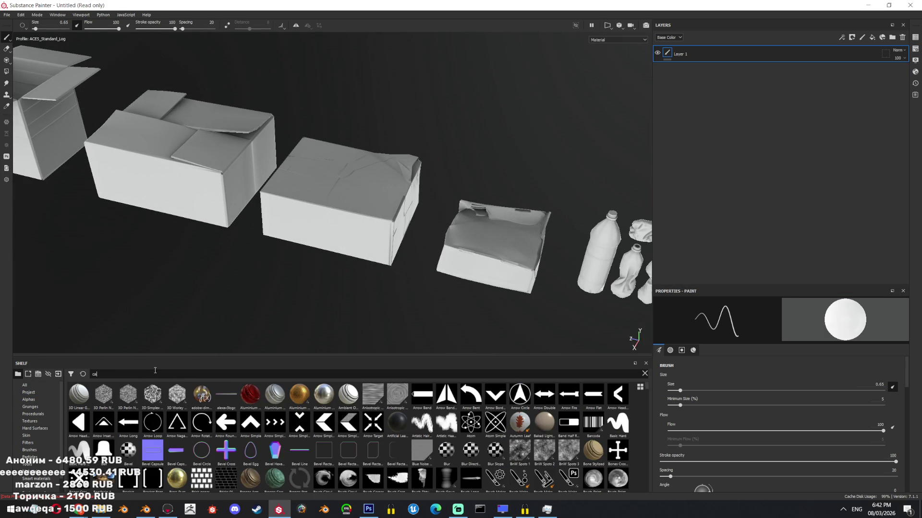
pyautogui.write('rdb')
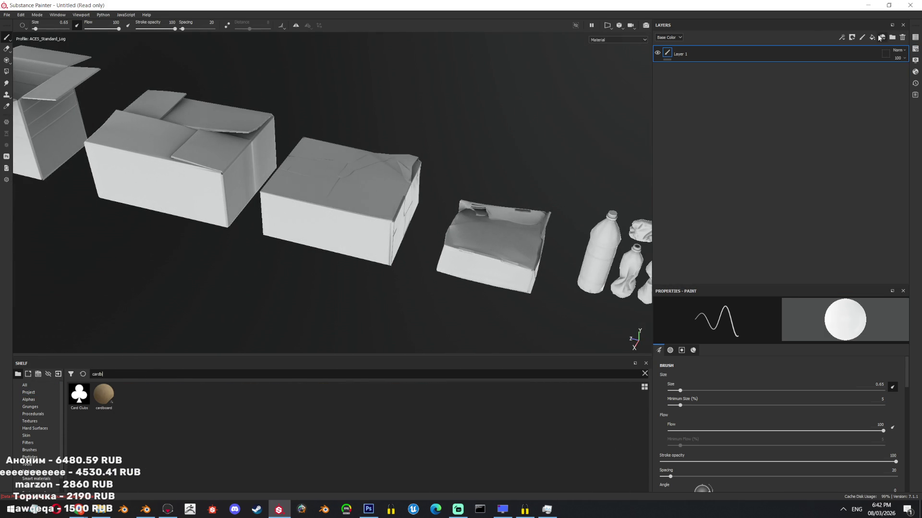
pyautogui.click(882, 38)
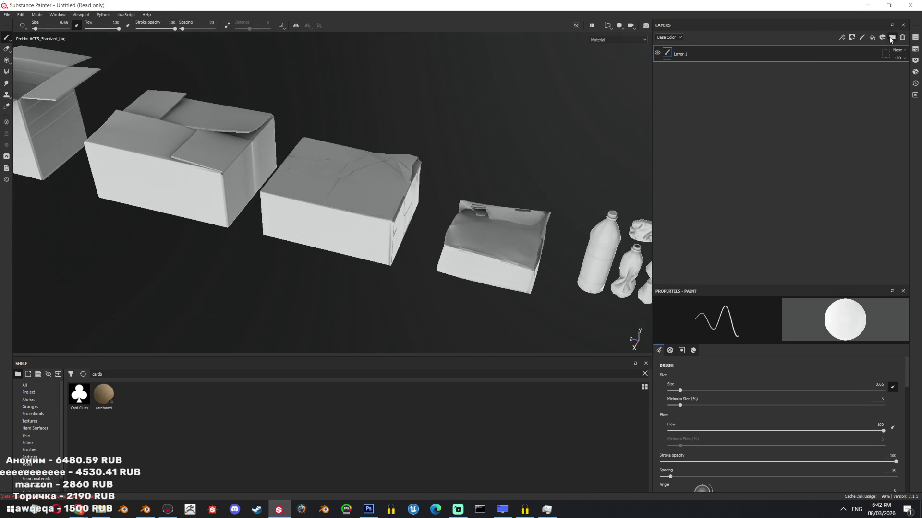
pyautogui.click(892, 38)
pyautogui.moveTo(807, 65); pyautogui.dragTo(795, 59)
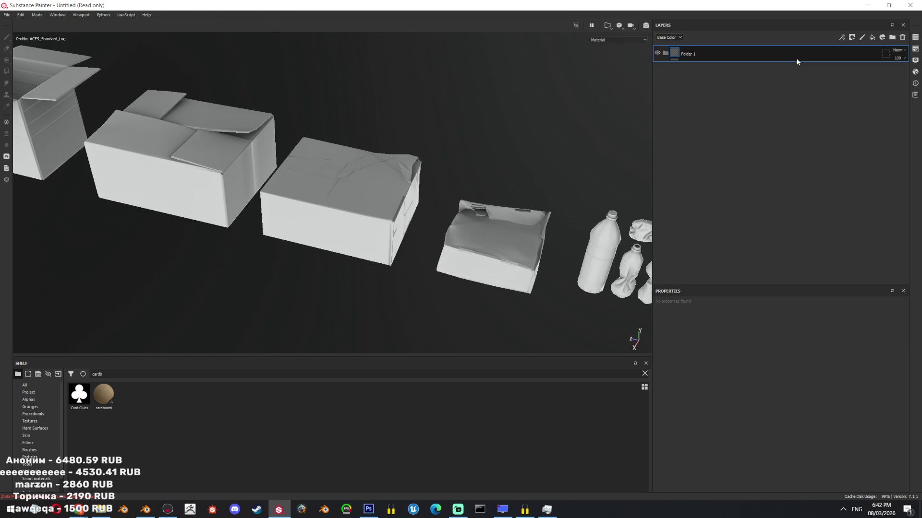
pyautogui.rightClick(798, 57)
pyautogui.click(828, 74)
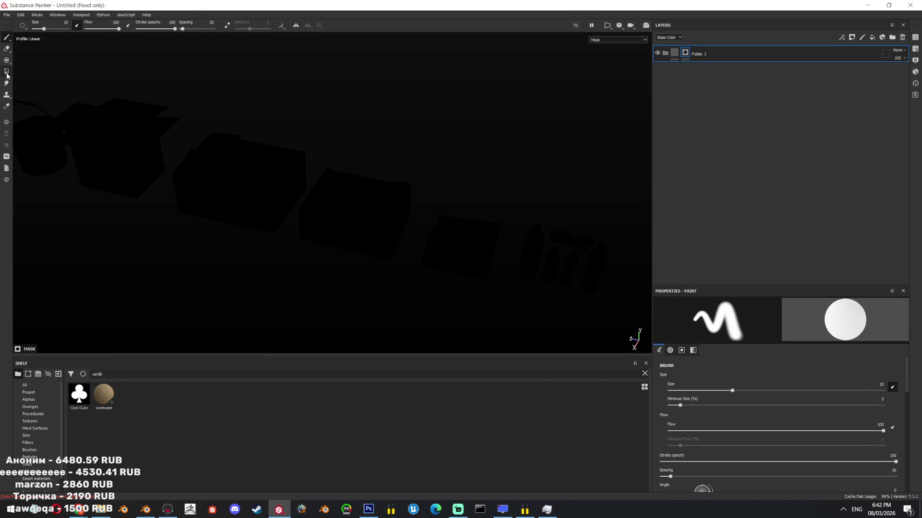
# Polygon-fill the mask white on the cardboard boxes in mesh fill mode.
pyautogui.click(7, 71)
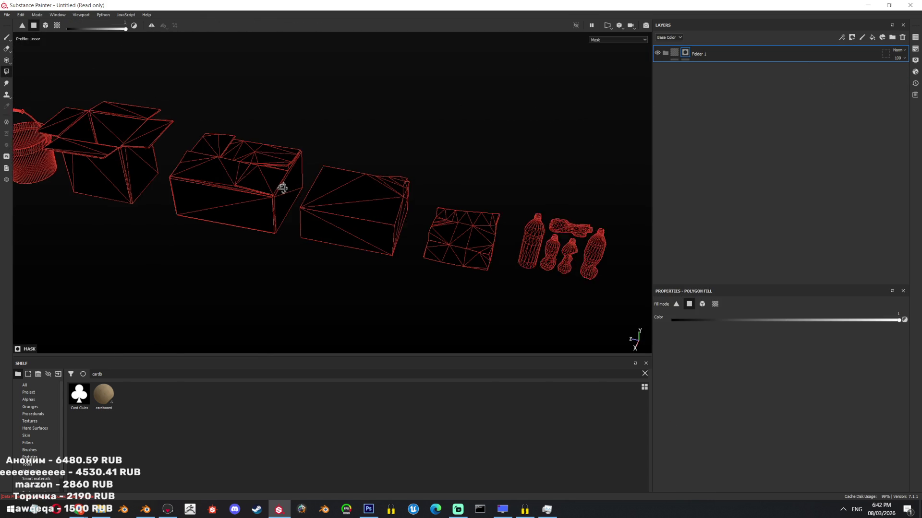
pyautogui.moveTo(530, 90)
pyautogui.mouseDown()
pyautogui.moveTo(103, 305)
pyautogui.moveTo(244, 219)
pyautogui.mouseUp()
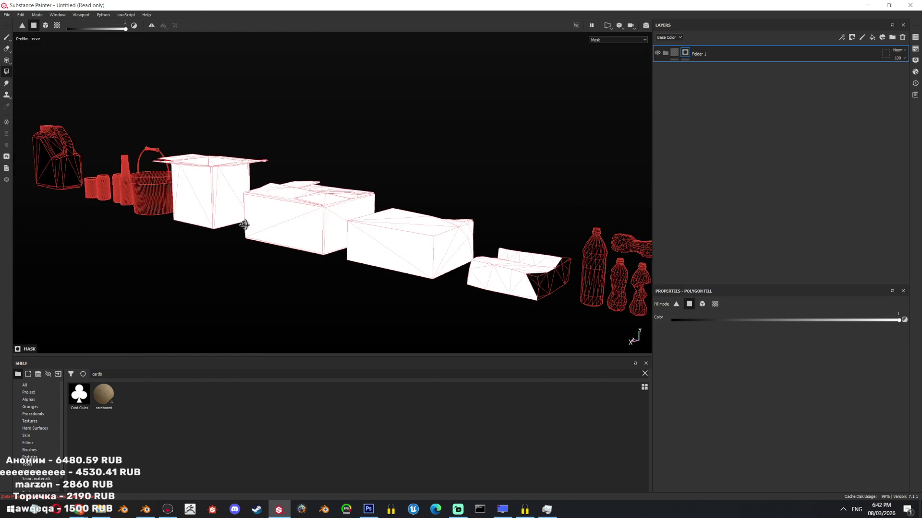
pyautogui.click(702, 303)
pyautogui.keyDown('alt'); pyautogui.moveTo(620, 296); pyautogui.dragTo(522, 295); pyautogui.keyUp('alt')
pyautogui.scroll(-2, 504, 216)
pyautogui.moveTo(464, 104); pyautogui.dragTo(231, 282)
pyautogui.click(674, 53)
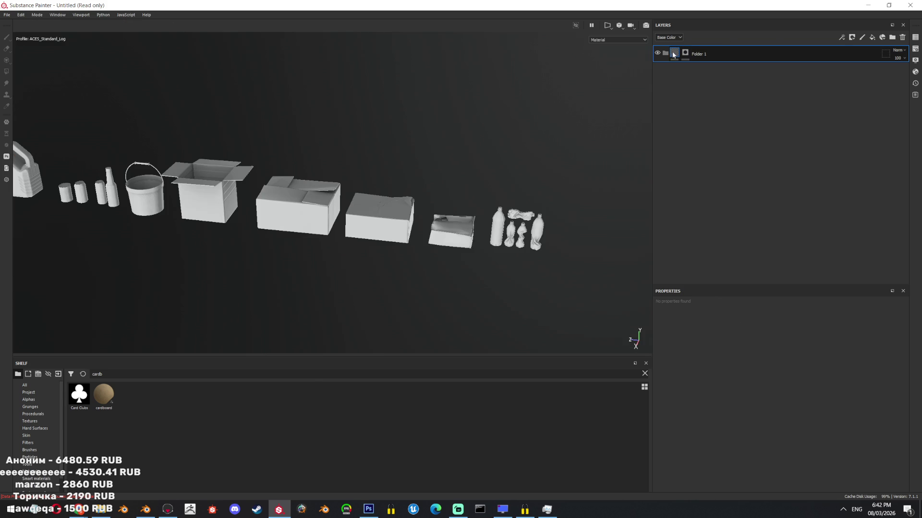
pyautogui.moveTo(103, 395); pyautogui.dragTo(748, 66)
pyautogui.moveTo(418, 198)
pyautogui.keyDown('alt'); pyautogui.mouseDown()
pyautogui.moveTo(350, 198)
pyautogui.moveTo(506, 160)
pyautogui.mouseUp(); pyautogui.keyUp('alt')
pyautogui.scroll(3, 351, 197)
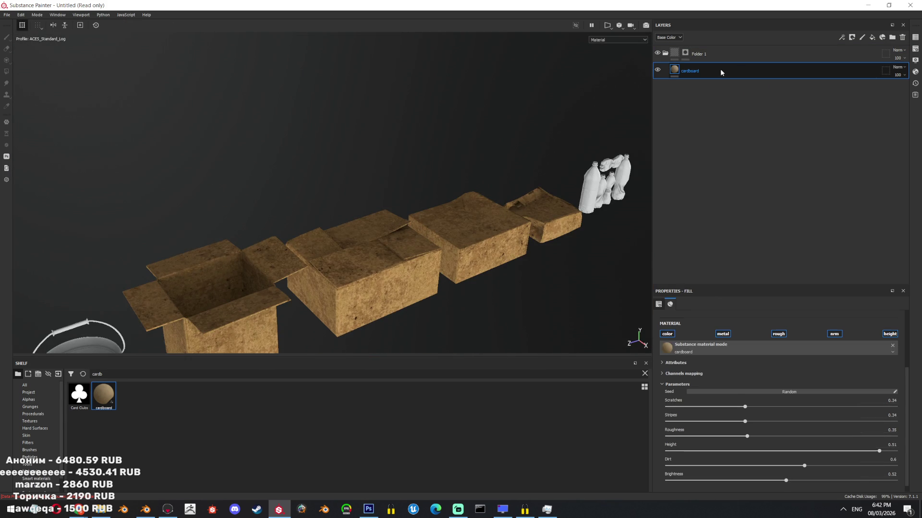
pyautogui.press('Delete')
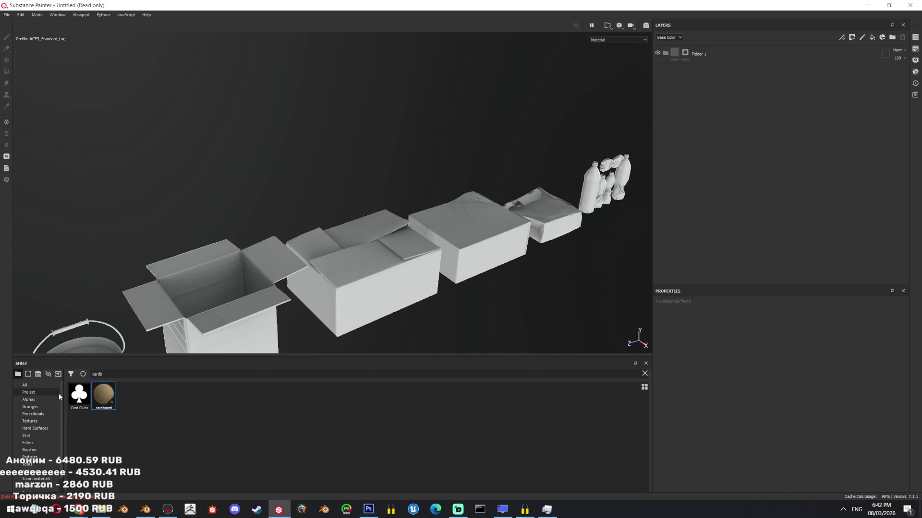
pyautogui.click(99, 372)
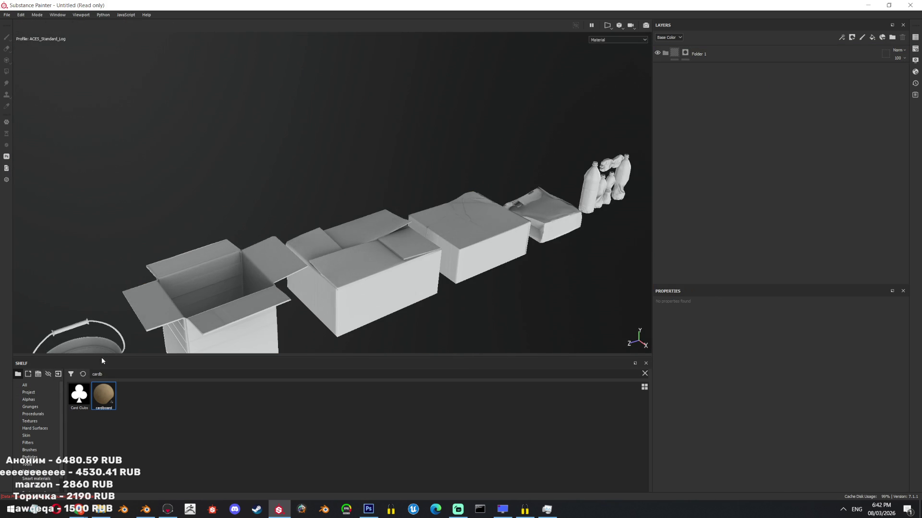
pyautogui.keyDown('alt'); pyautogui.moveTo(423, 77); pyautogui.dragTo(402, 241, button='right'); pyautogui.keyUp('alt')
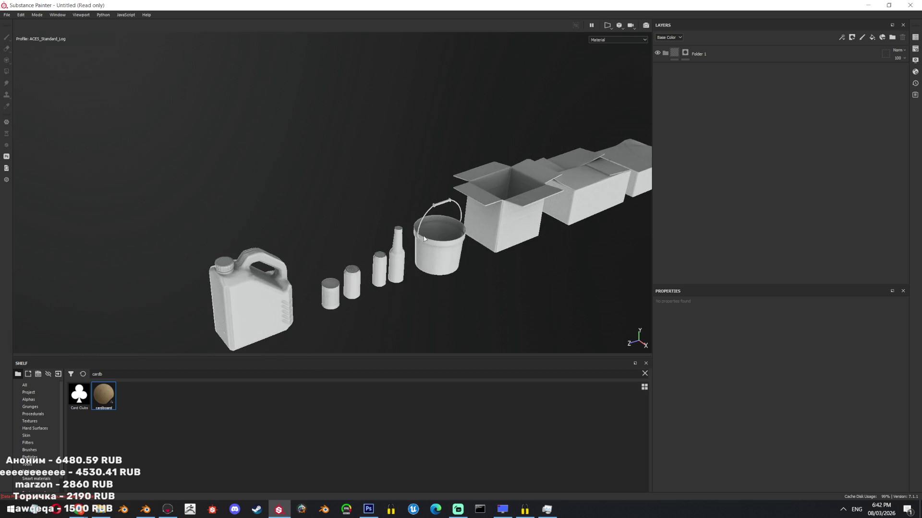
pyautogui.keyDown('alt'); pyautogui.moveTo(402, 242); pyautogui.dragTo(434, 253); pyautogui.keyUp('alt')
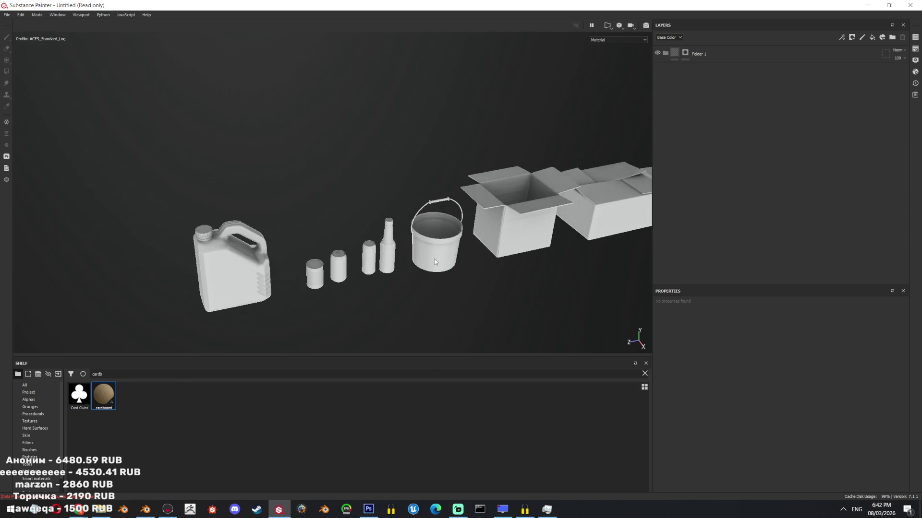
pyautogui.keyDown('alt'); pyautogui.moveTo(486, 259); pyautogui.dragTo(399, 218, button='middle'); pyautogui.keyUp('alt')
pyautogui.keyDown('alt'); pyautogui.moveTo(399, 217); pyautogui.dragTo(451, 208); pyautogui.keyUp('alt')
pyautogui.keyDown('alt'); pyautogui.moveTo(451, 208); pyautogui.dragTo(408, 204, button='middle'); pyautogui.keyUp('alt')
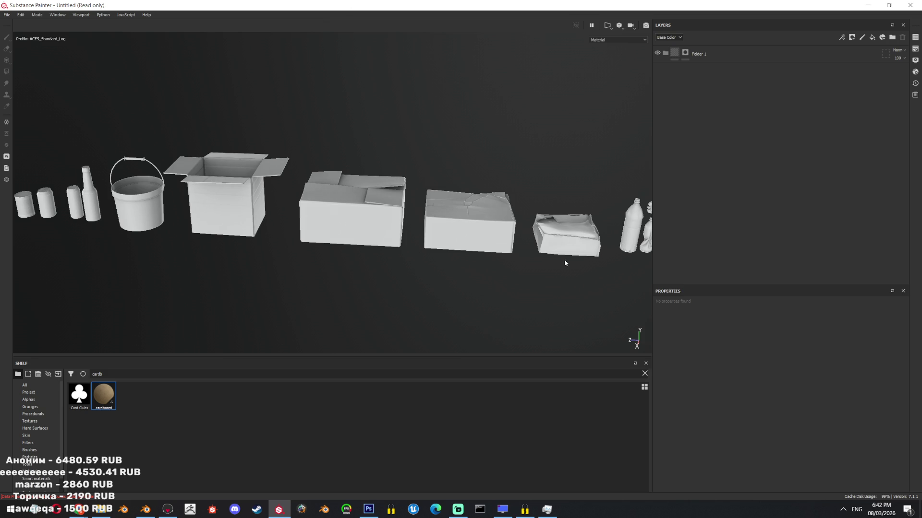
pyautogui.keyDown('alt'); pyautogui.moveTo(567, 196); pyautogui.dragTo(408, 234, button='right'); pyautogui.keyUp('alt')
pyautogui.moveTo(408, 234)
pyautogui.keyDown('alt'); pyautogui.mouseDown()
pyautogui.moveTo(375, 59)
pyautogui.moveTo(612, 196)
pyautogui.mouseUp(); pyautogui.keyUp('alt')
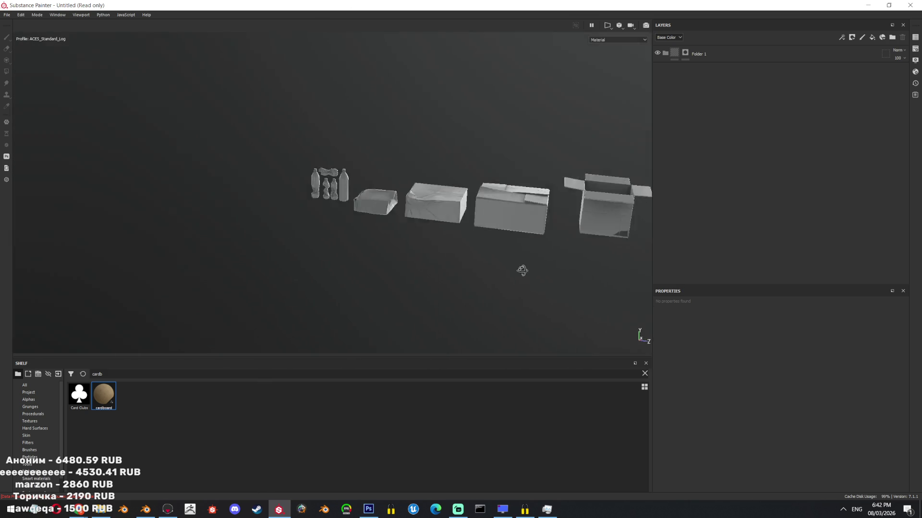
pyautogui.moveTo(612, 196)
pyautogui.keyDown('alt'); pyautogui.mouseDown()
pyautogui.moveTo(376, 269)
pyautogui.moveTo(396, 167)
pyautogui.mouseUp(); pyautogui.keyUp('alt')
pyautogui.moveTo(396, 168)
pyautogui.keyDown('alt'); pyautogui.mouseDown(button='right')
pyautogui.moveTo(444, 206)
pyautogui.moveTo(399, 45)
pyautogui.mouseUp(button='right'); pyautogui.keyUp('alt')
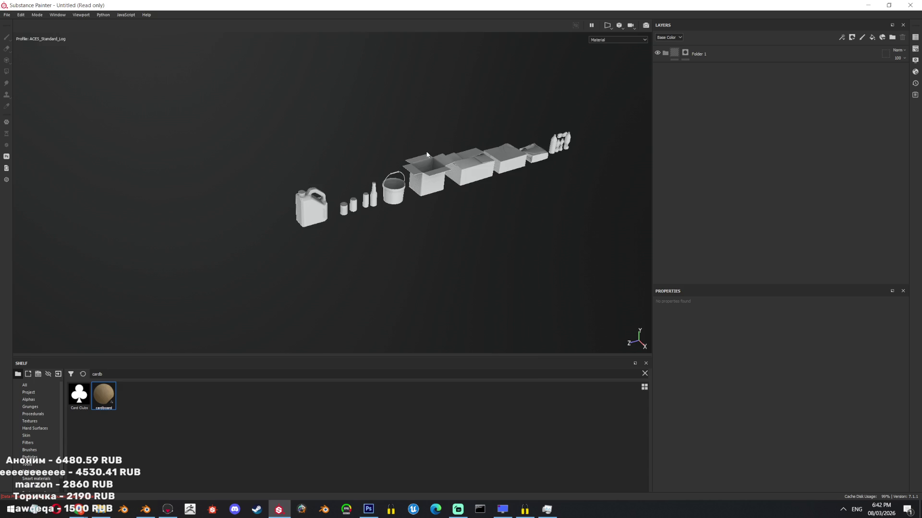
pyautogui.hotkey('ctrl', 's')
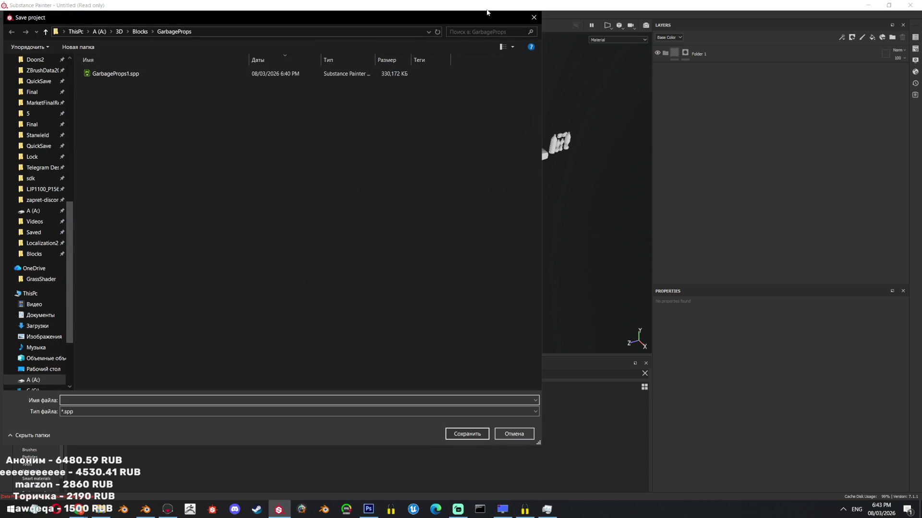
# Save the project as GarbageProps2.spp in the GarbageProps folder.
pyautogui.click(115, 74)
pyautogui.doubleClick(100, 400)
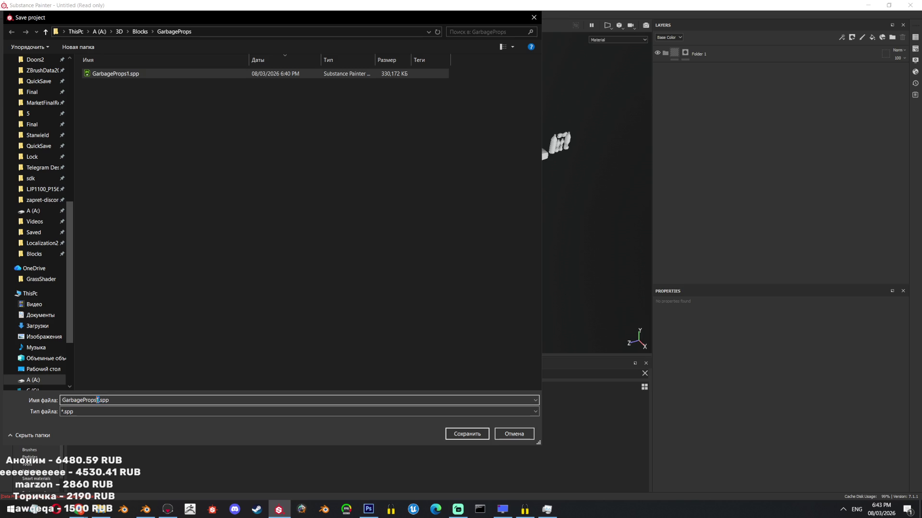
pyautogui.press('BackSpace')
pyautogui.write('2')
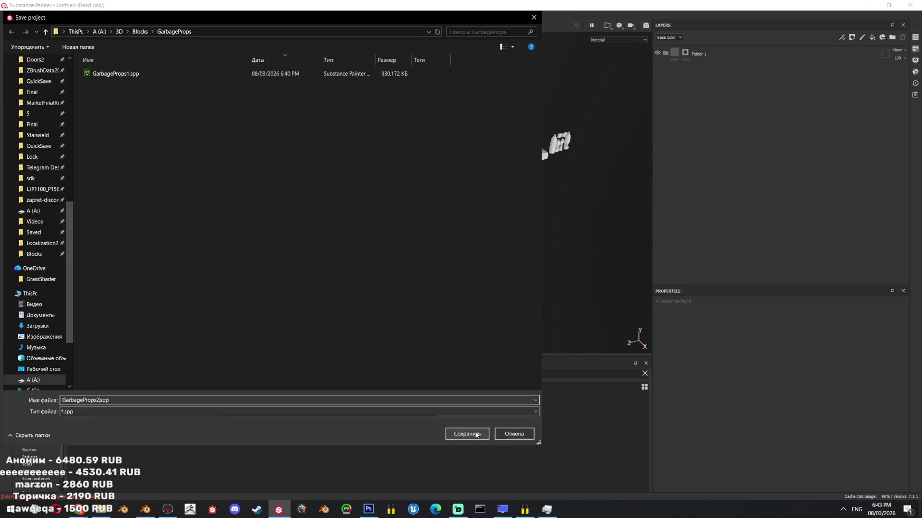
pyautogui.click(475, 434)
pyautogui.scroll(2, 427, 222)
pyautogui.scroll(2, 465, 226)
pyautogui.scroll(2, 233, 288)
pyautogui.scroll(2, 242, 217)
# Orbit to top-down and side views of the boxes and bottles.
pyautogui.moveTo(242, 217)
pyautogui.keyDown('alt'); pyautogui.mouseDown()
pyautogui.moveTo(247, 206)
pyautogui.moveTo(346, 230)
pyautogui.mouseUp(); pyautogui.keyUp('alt')
pyautogui.scroll(3, 415, 243)
pyautogui.scroll(3, 487, 299)
pyautogui.moveTo(486, 299)
pyautogui.keyDown('alt'); pyautogui.mouseDown()
pyautogui.moveTo(453, 324)
pyautogui.moveTo(404, 240)
pyautogui.moveTo(233, 93)
pyautogui.mouseUp(); pyautogui.keyUp('alt')
pyautogui.scroll(-3, 318, 255)
pyautogui.scroll(-3, 317, 254)
pyautogui.moveTo(318, 254)
pyautogui.keyDown('alt'); pyautogui.mouseDown()
pyautogui.moveTo(509, 268)
pyautogui.moveTo(404, 317)
pyautogui.moveTo(334, 387)
pyautogui.mouseUp(); pyautogui.keyUp('alt')
pyautogui.scroll(3, 400, 230)
pyautogui.scroll(2, 367, 266)
pyautogui.moveTo(368, 266)
pyautogui.keyDown('alt'); pyautogui.mouseDown()
pyautogui.moveTo(382, 346)
pyautogui.moveTo(224, 155)
pyautogui.moveTo(181, 216)
pyautogui.mouseUp(); pyautogui.keyUp('alt')
pyautogui.scroll(3, 180, 216)
pyautogui.scroll(3, 180, 216)
# In Blender, select Bottle2_Low.001 and its cap's connected geometry in Edit Mode.
pyautogui.click(144, 508)
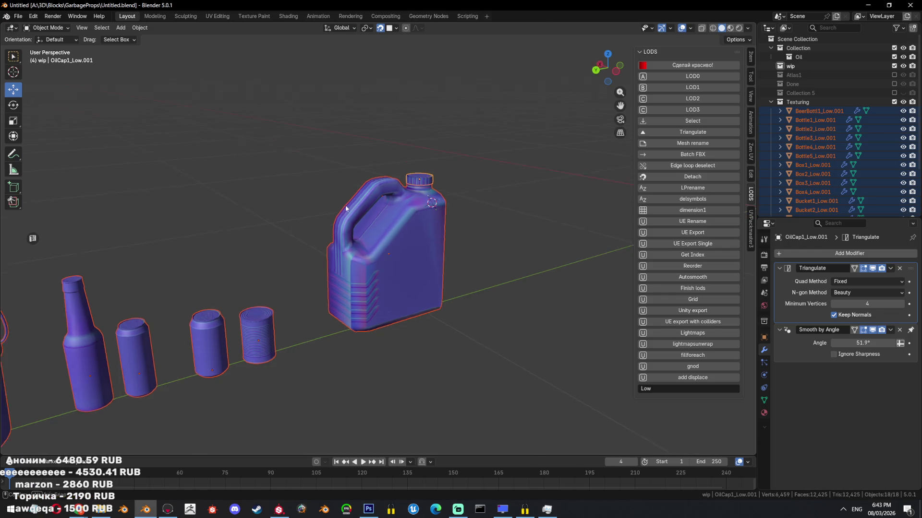
pyautogui.moveTo(347, 201)
pyautogui.mouseDown(button='middle')
pyautogui.moveTo(266, 295)
pyautogui.moveTo(375, 260)
pyautogui.mouseUp(button='middle')
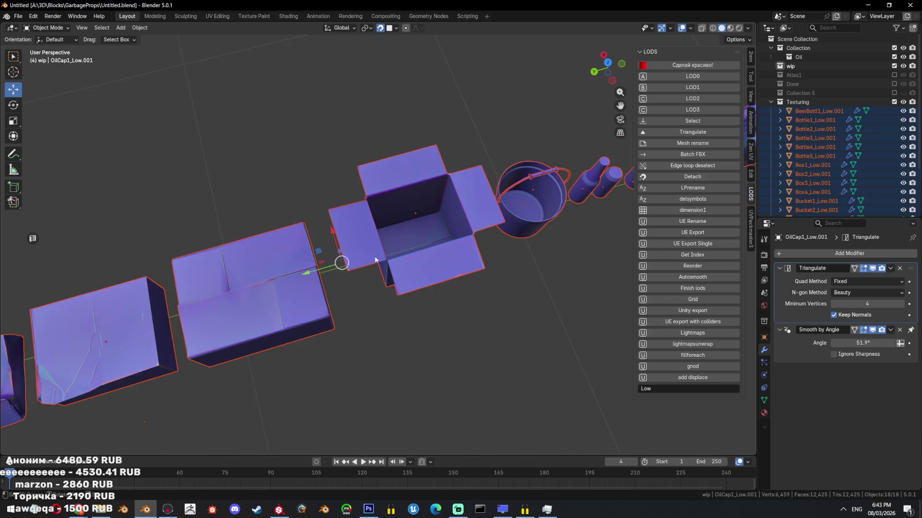
pyautogui.scroll(-5, 375, 261)
pyautogui.click(263, 249)
pyautogui.press('KP_Decimal')
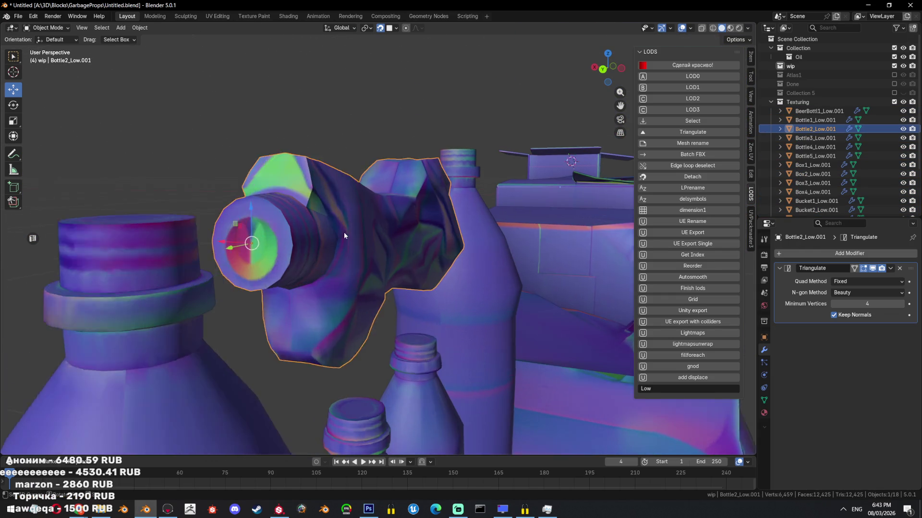
pyautogui.press('Tab')
pyautogui.scroll(2, 343, 232)
pyautogui.press('l')
# View the testbake2_normal map in the UV Editing workspace, then switch to Photoshop.
pyautogui.click(230, 16)
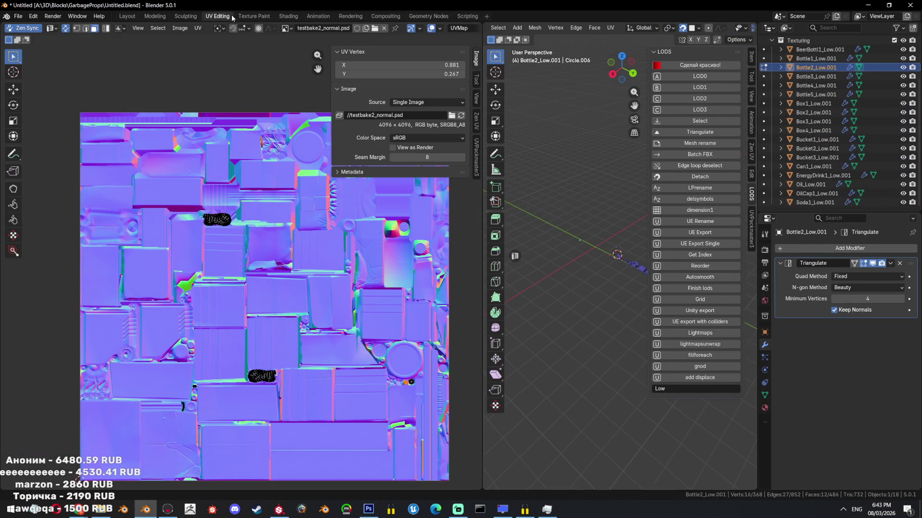
pyautogui.moveTo(229, 252); pyautogui.dragTo(184, 248, button='middle')
pyautogui.press('n')
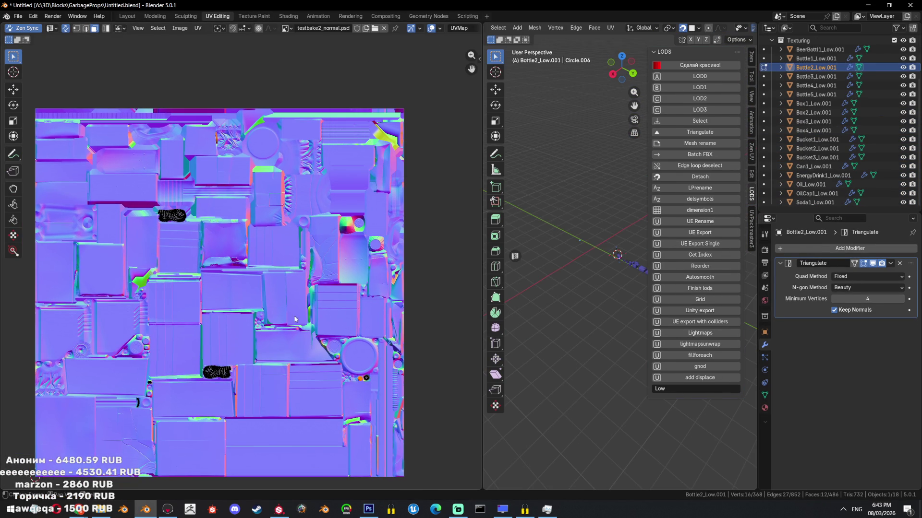
pyautogui.scroll(4, 294, 319)
pyautogui.scroll(3, 309, 328)
pyautogui.scroll(3, 329, 336)
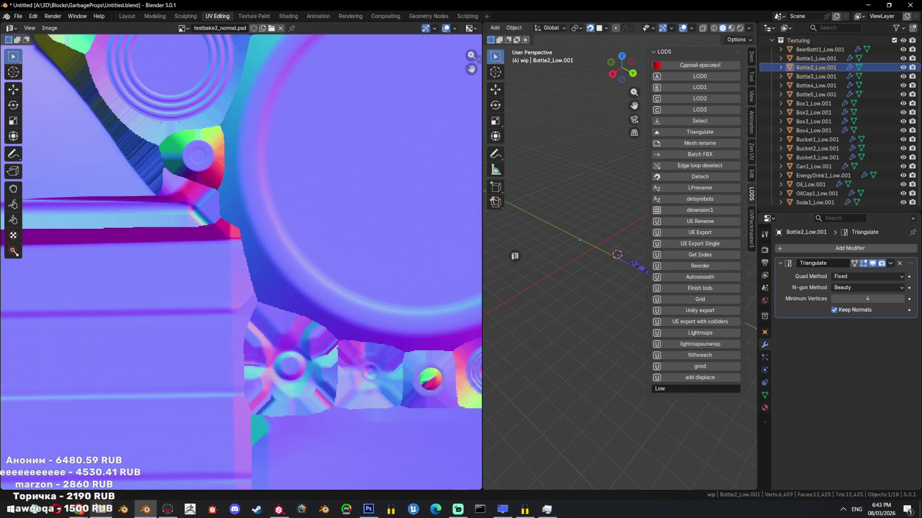
pyautogui.click(100, 509)
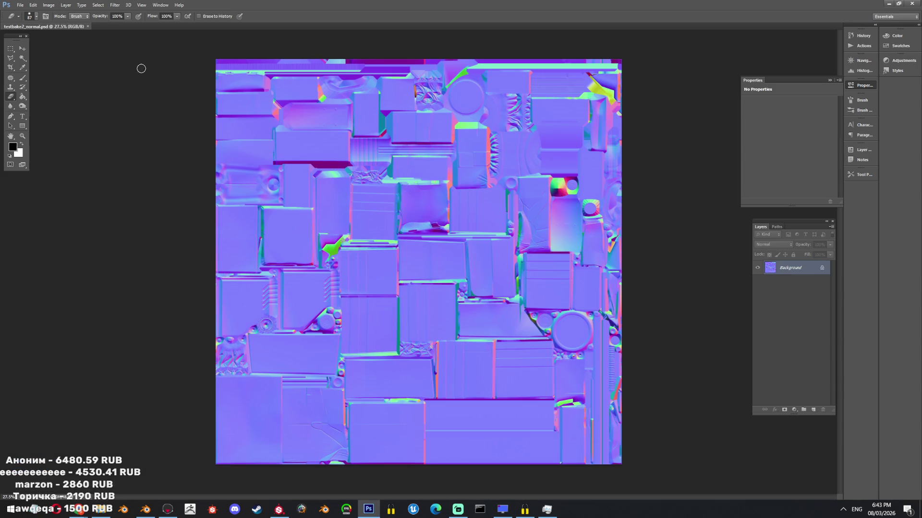
pyautogui.keyDown('alt'); pyautogui.scroll(3, 624, 357); pyautogui.keyUp('alt')
pyautogui.keyDown('alt'); pyautogui.scroll(3, 591, 346); pyautogui.keyUp('alt')
pyautogui.keyDown('alt'); pyautogui.scroll(3, 540, 328); pyautogui.keyUp('alt')
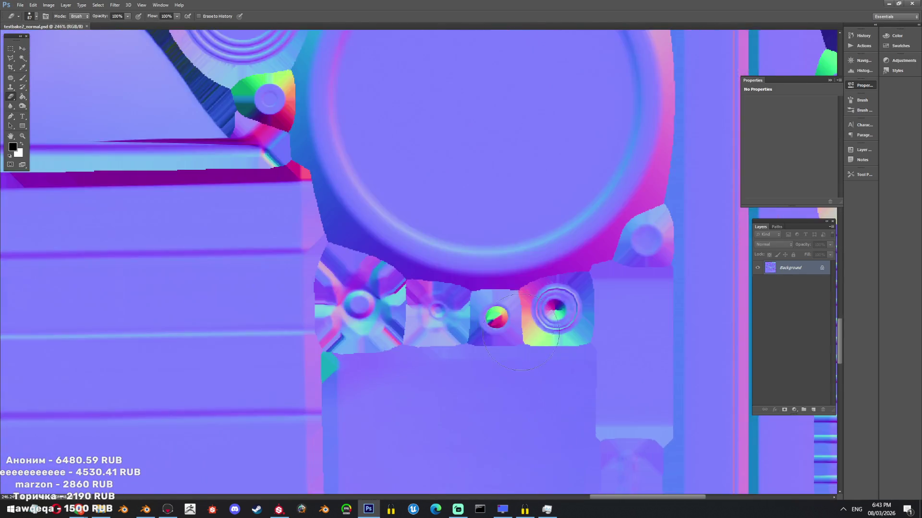
pyautogui.keyDown('alt'); pyautogui.scroll(3, 496, 309); pyautogui.keyUp('alt')
pyautogui.keyDown('alt'); pyautogui.moveTo(511, 299); pyautogui.dragTo(497, 312, button='right'); pyautogui.keyUp('alt')
pyautogui.keyDown('alt'); pyautogui.scroll(1, 497, 317); pyautogui.keyUp('alt')
pyautogui.keyDown('alt'); pyautogui.scroll(-2, 496, 316); pyautogui.keyUp('alt')
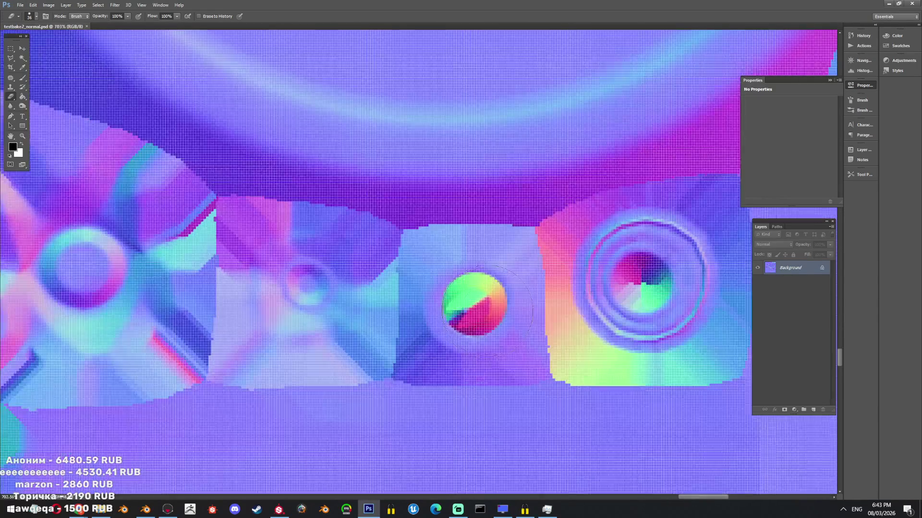